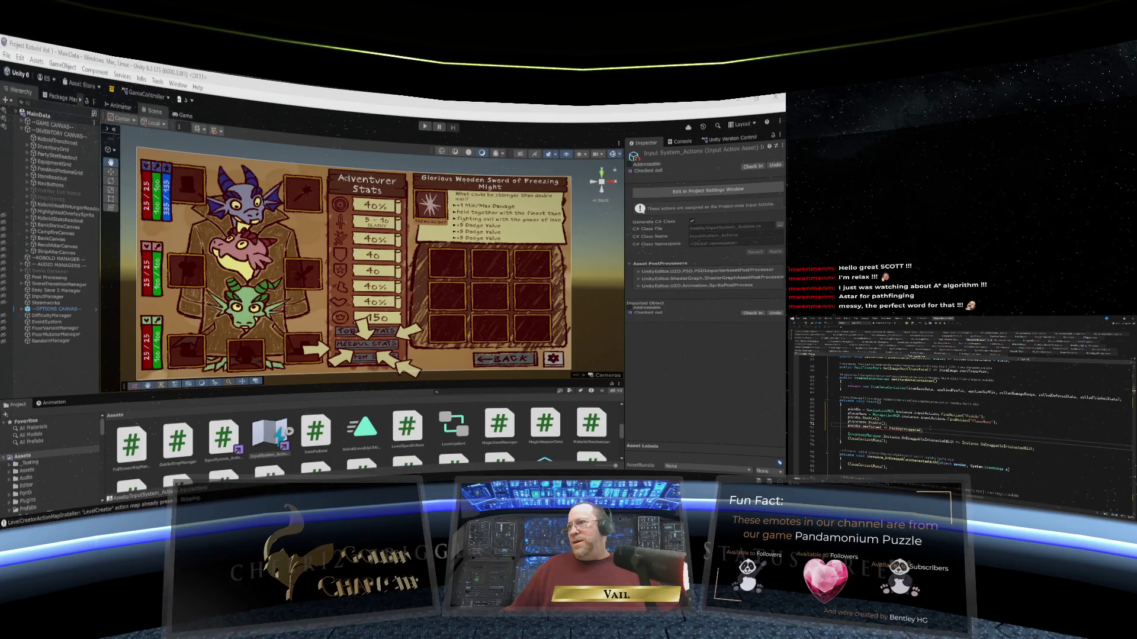
# Scroll through the current script to review the code around line 371.
pyautogui.scroll(-20, 924, 414)
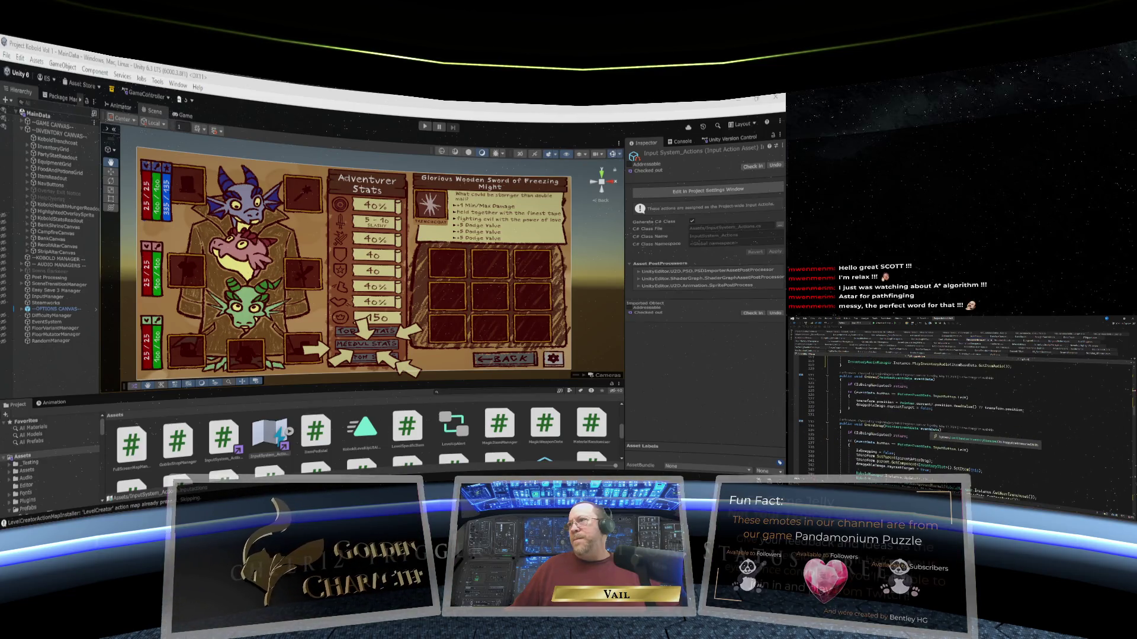
pyautogui.scroll(-20, 957, 414)
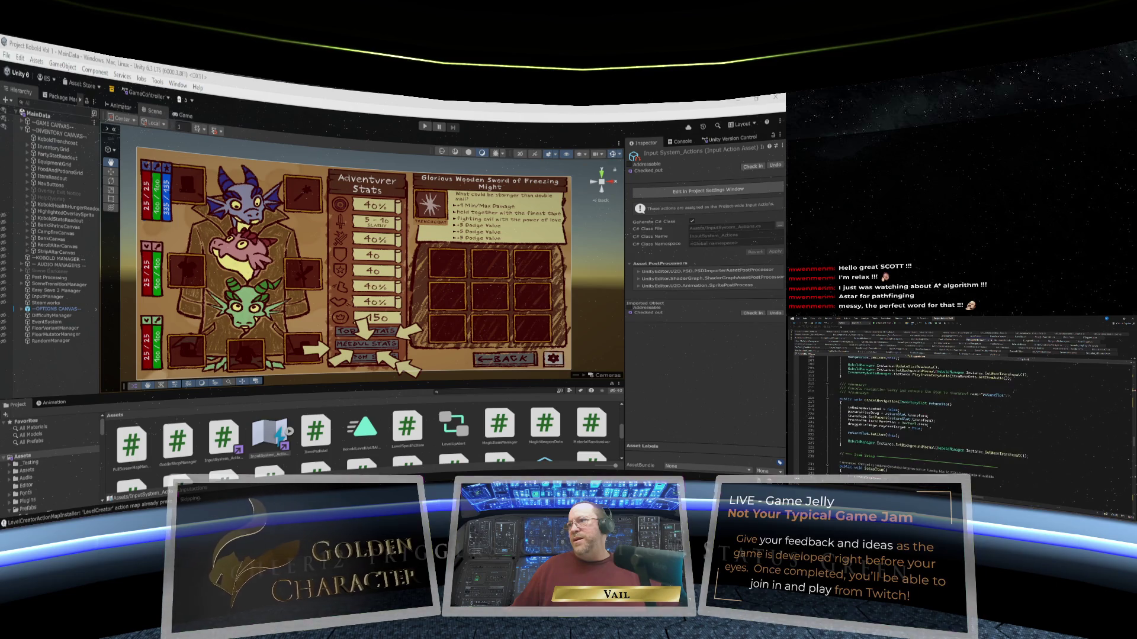
pyautogui.scroll(-20, 947, 402)
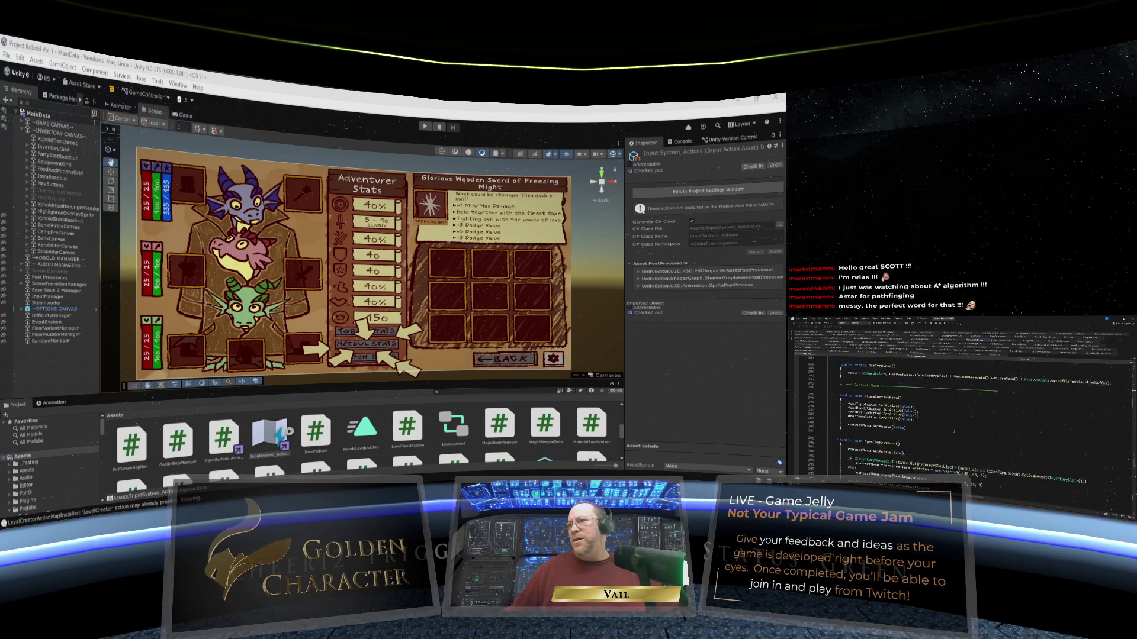
pyautogui.scroll(-10, 947, 408)
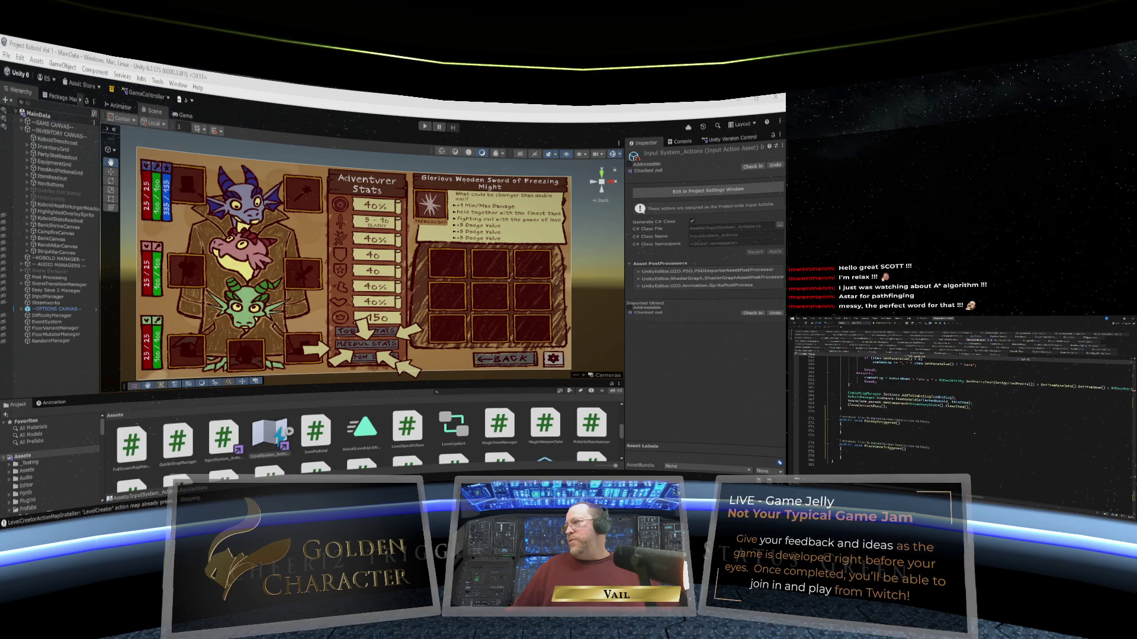
pyautogui.click(930, 414)
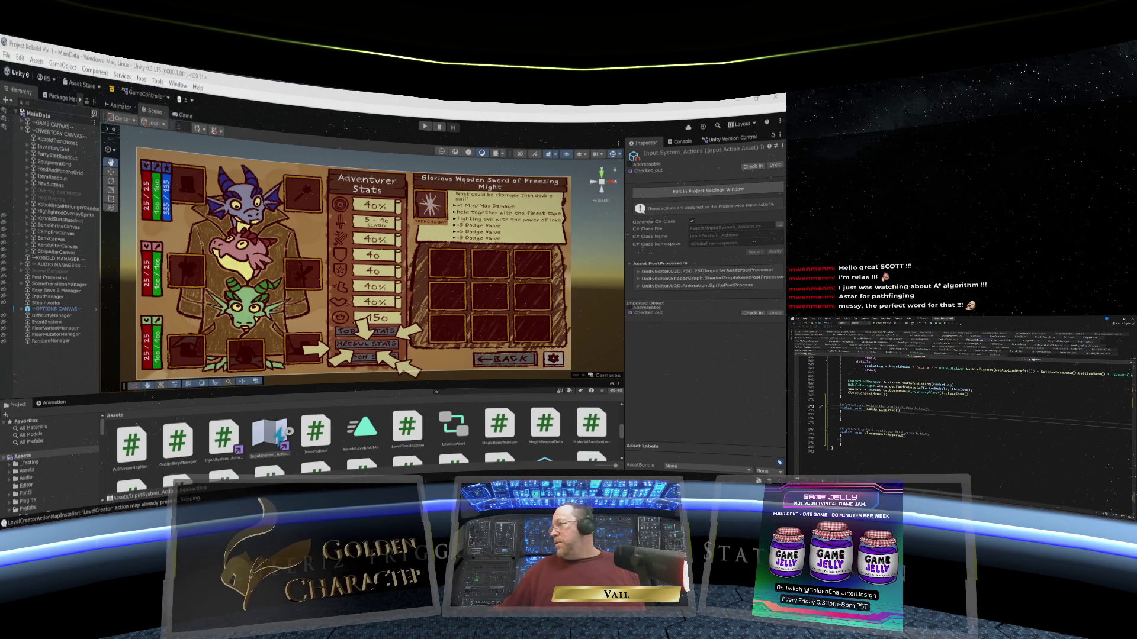
pyautogui.scroll(20, 977, 403)
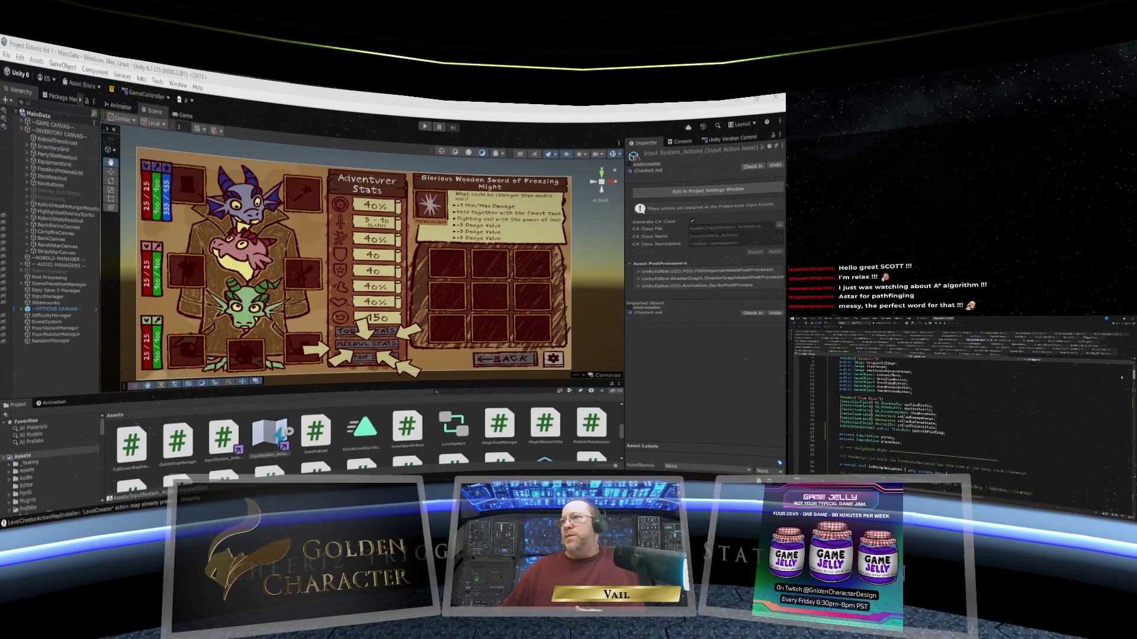
pyautogui.scroll(-15, 1120, 379)
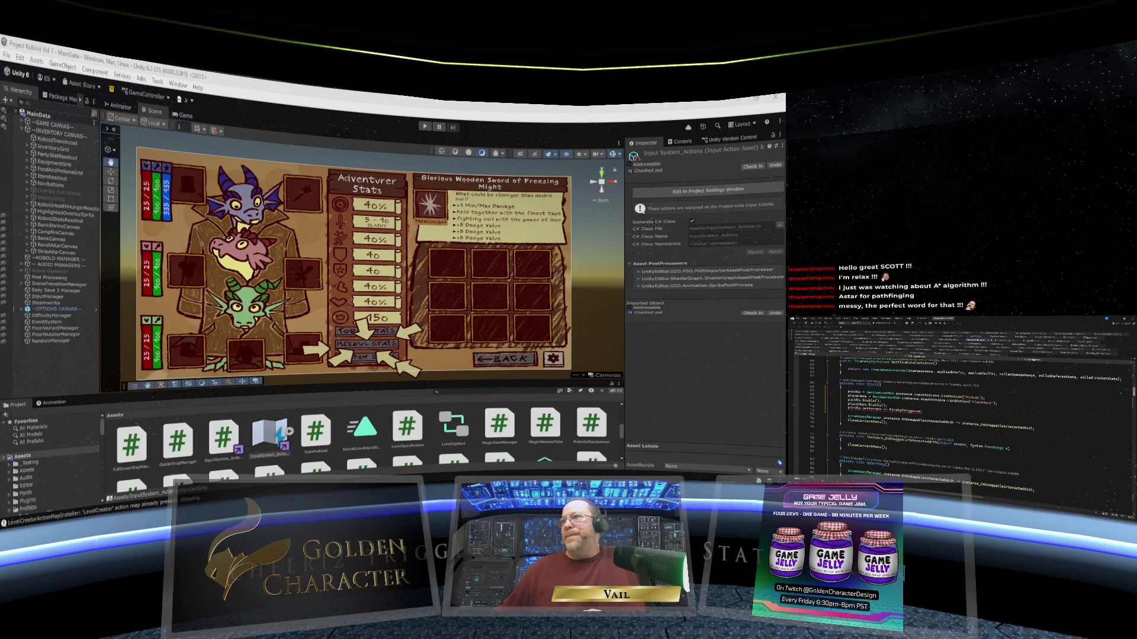
pyautogui.moveTo(912, 417)
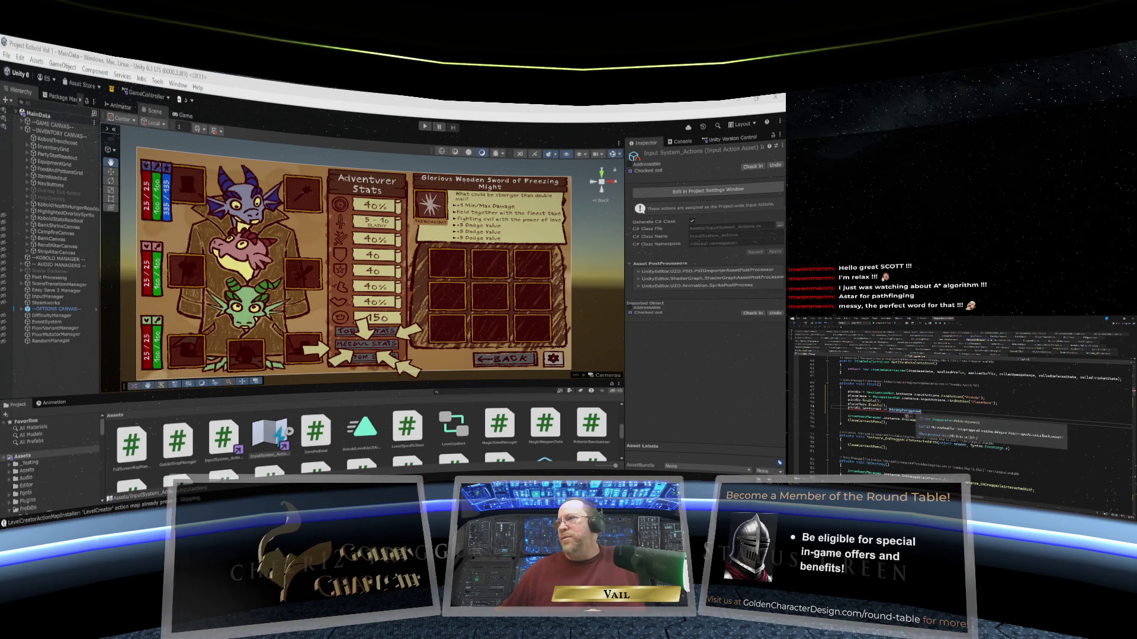
pyautogui.scroll(-3, 912, 413)
pyautogui.scroll(-2, 912, 413)
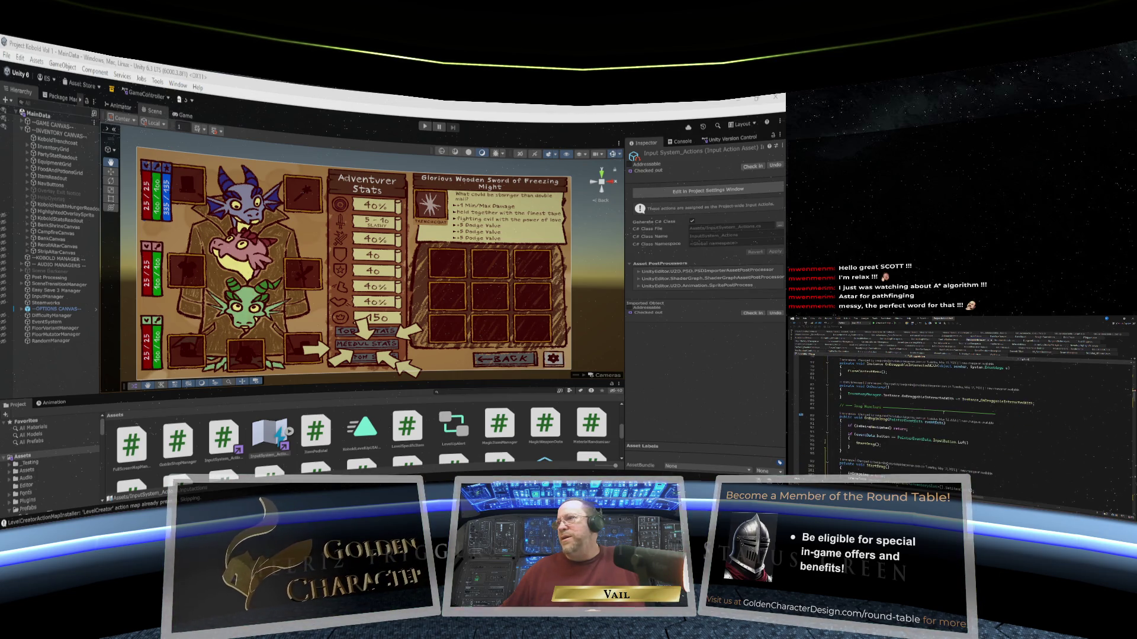
pyautogui.scroll(6, 943, 412)
pyautogui.scroll(3, 943, 413)
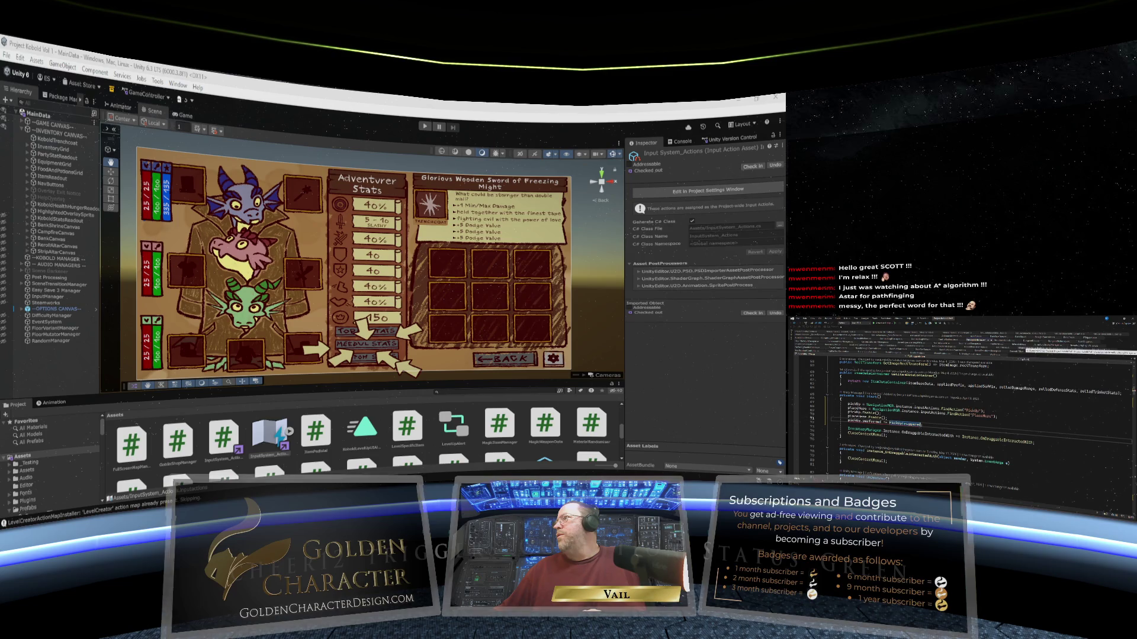
# Switch to the Interactable script and look through its code.
pyautogui.click(1027, 350)
pyautogui.scroll(-1, 1039, 403)
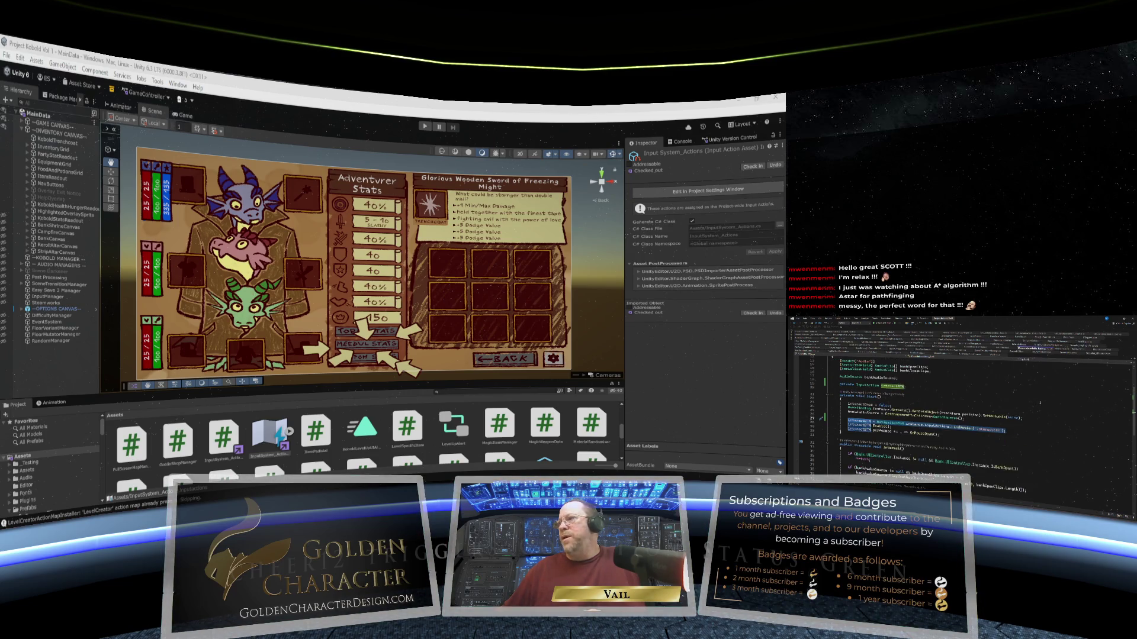
pyautogui.scroll(-5, 1107, 414)
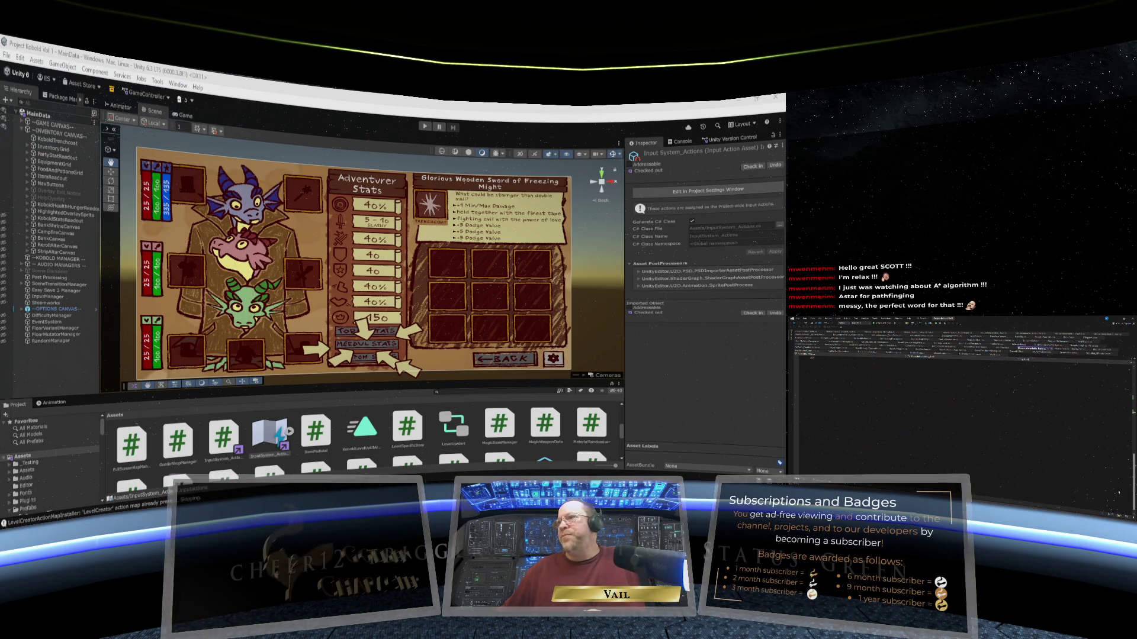
pyautogui.scroll(3, 1120, 449)
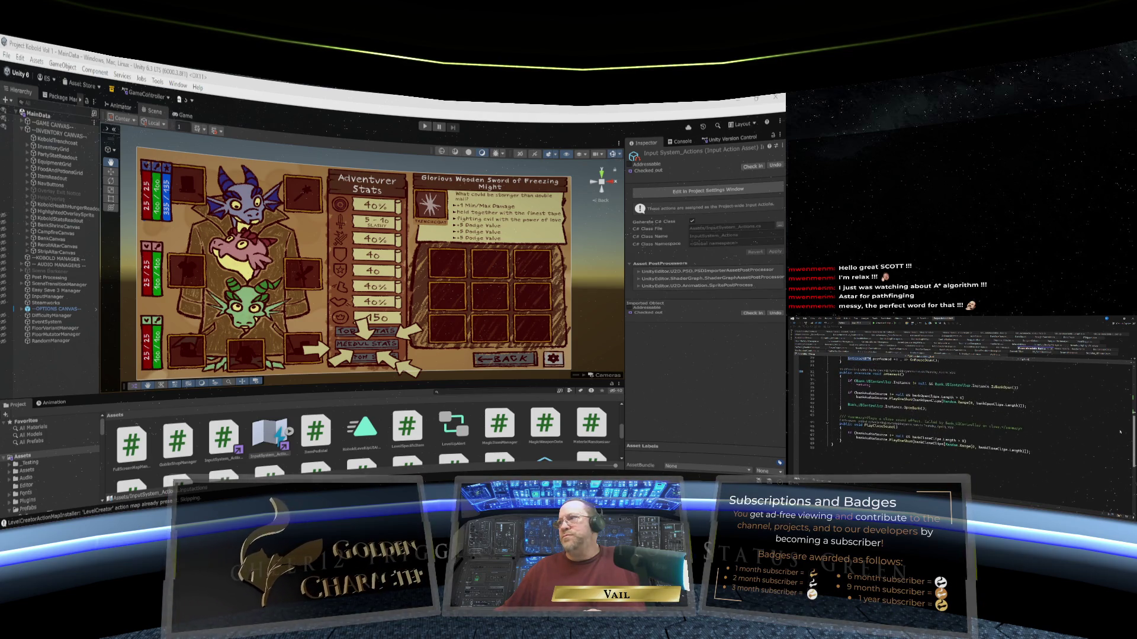
pyautogui.scroll(2, 1121, 432)
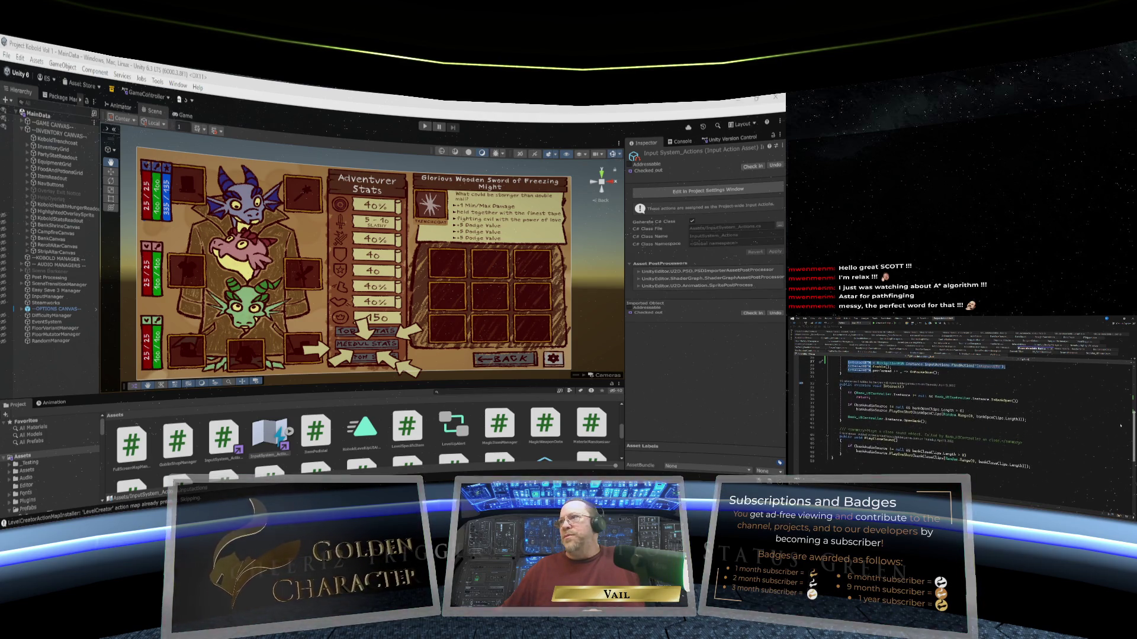
pyautogui.scroll(2, 1120, 425)
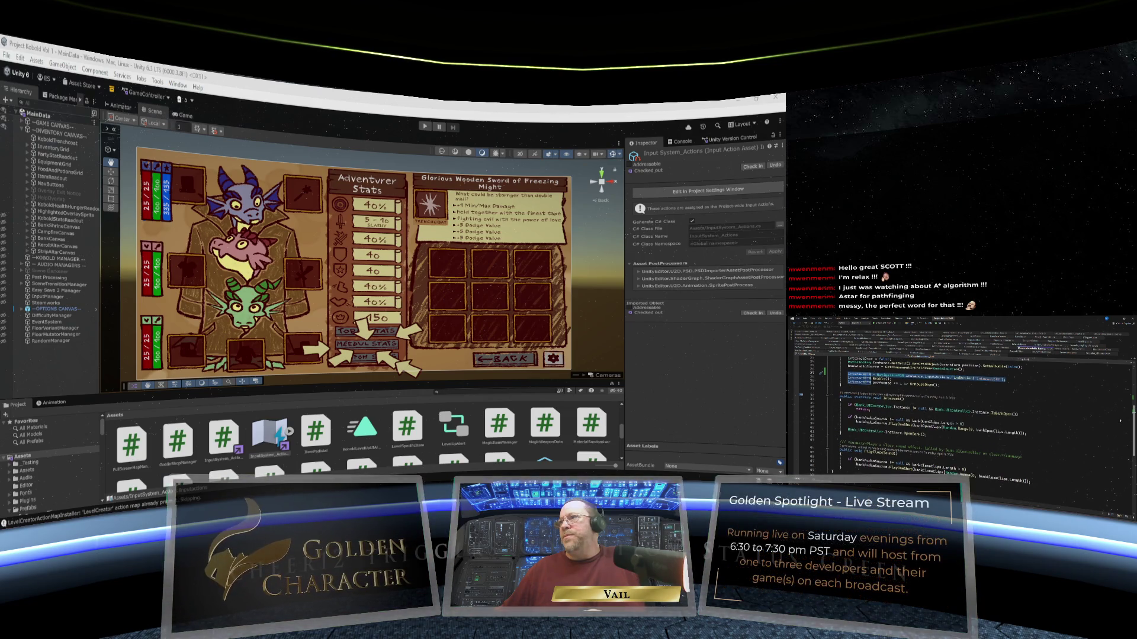
pyautogui.scroll(3, 1120, 420)
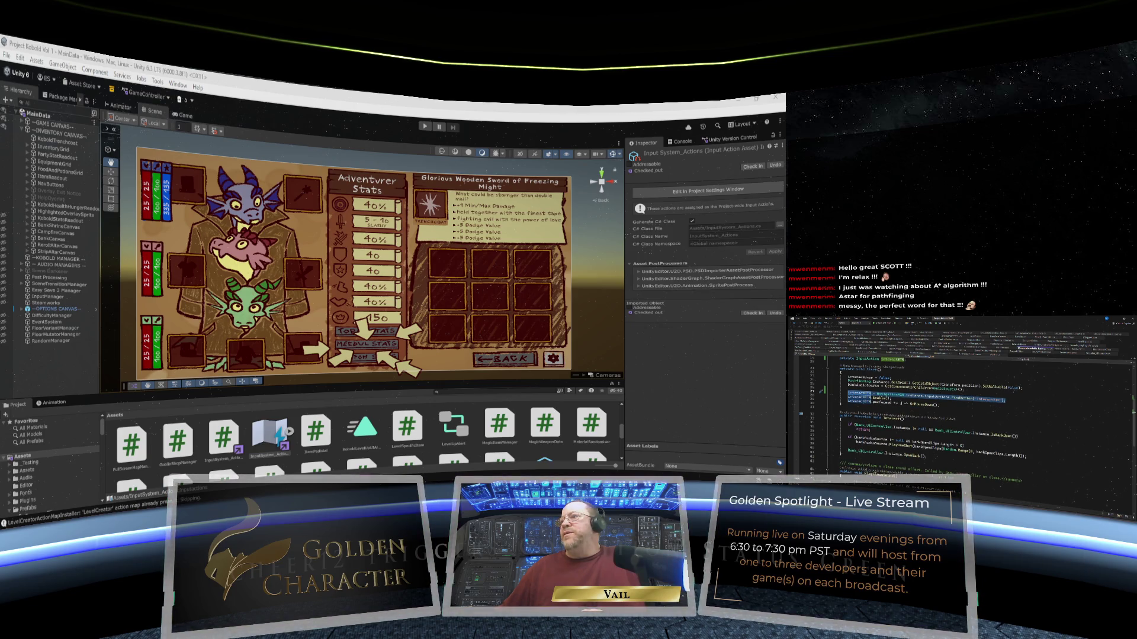
pyautogui.scroll(1, 923, 403)
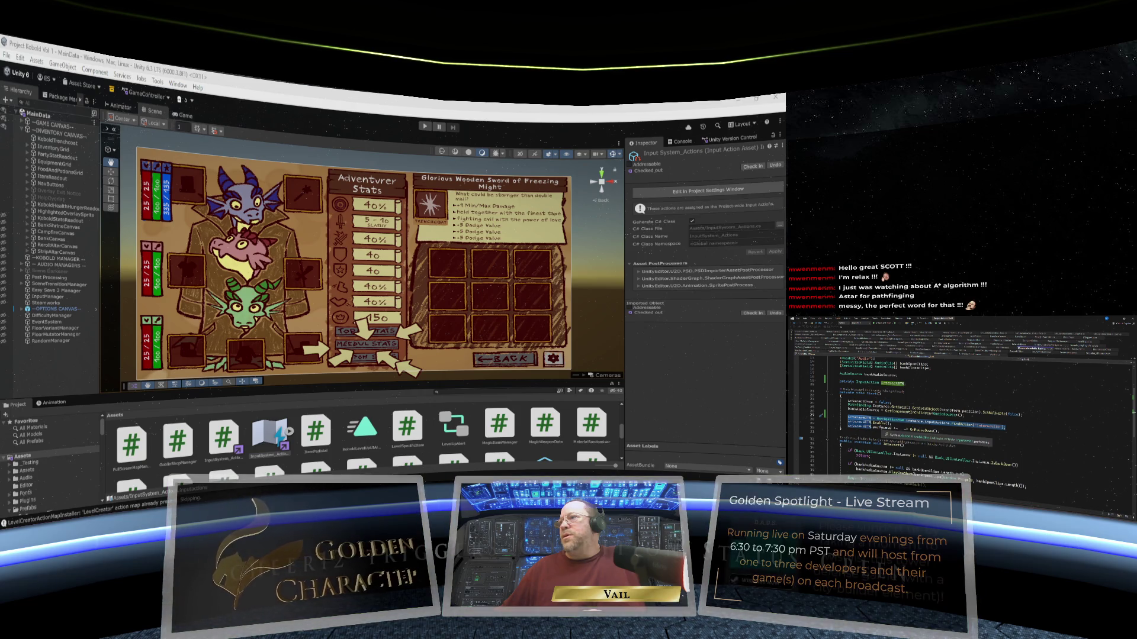
pyautogui.scroll(-1, 930, 402)
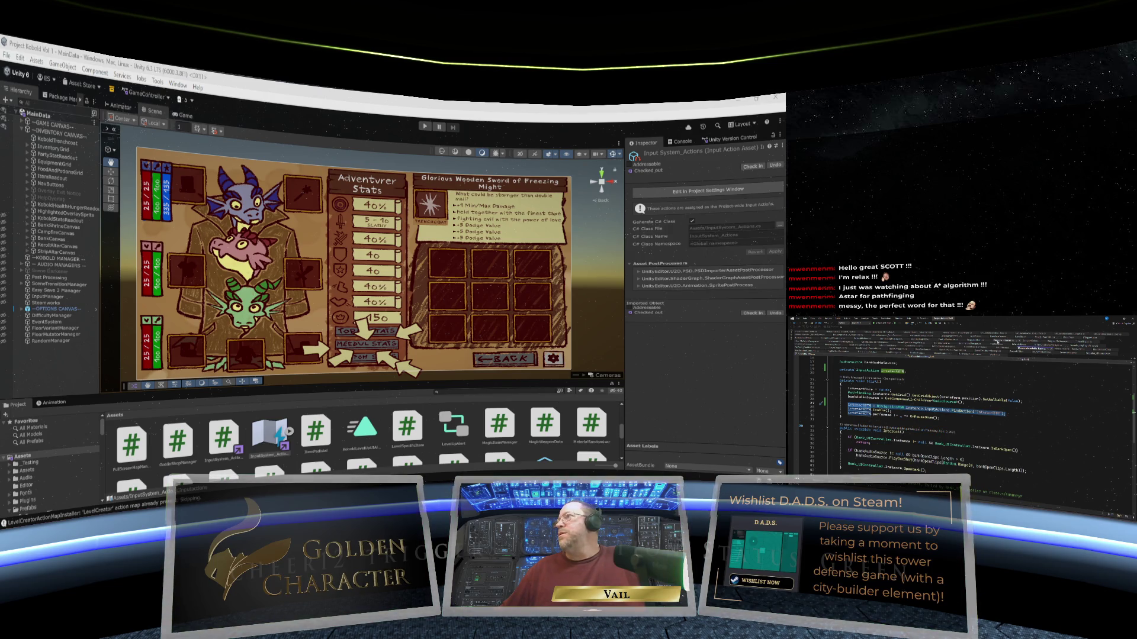
# In the input setup code, add 'pickUp.performed += PickUpTriggered'.
pyautogui.hotkey('ctrl', 'Tab')
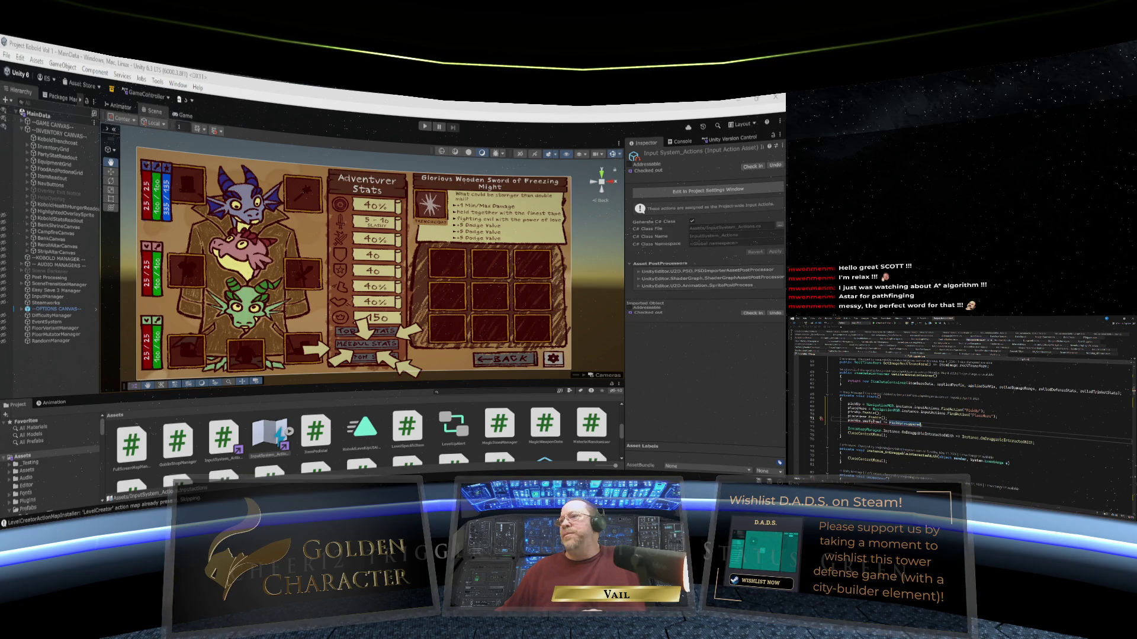
pyautogui.moveTo(870, 424)
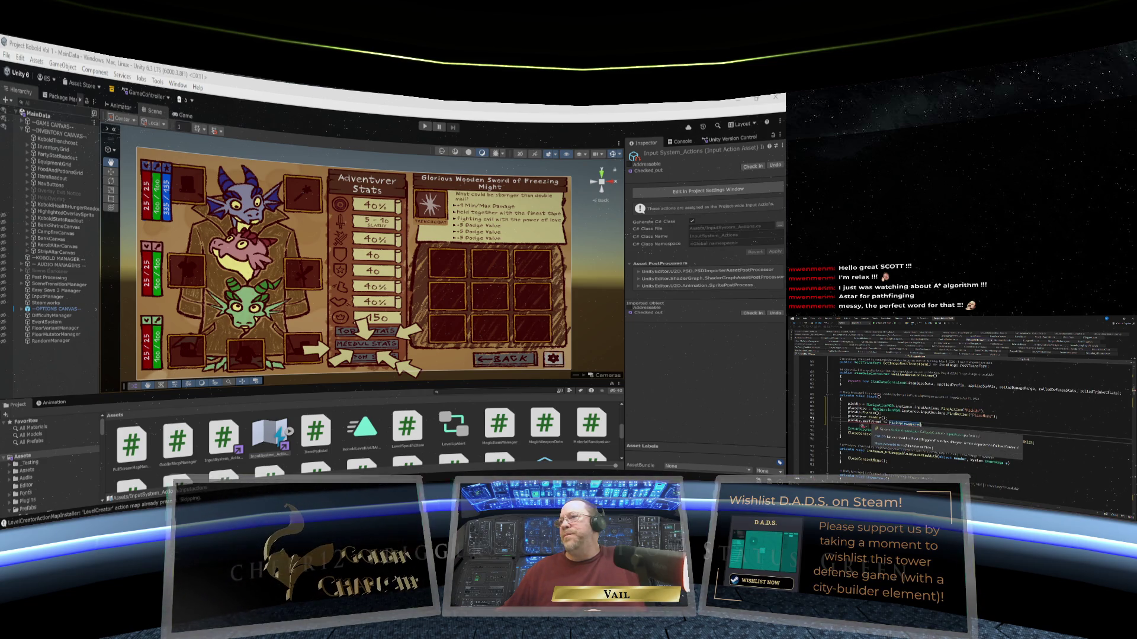
pyautogui.press('Tab')
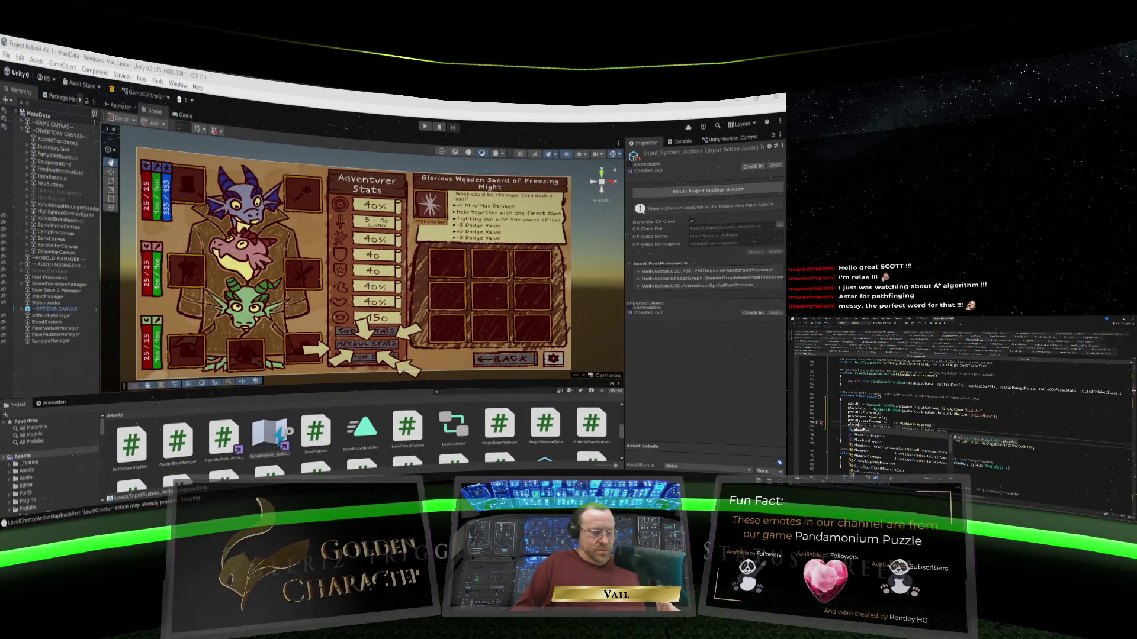
# Undo the unfinished placeHere line and generate a PlaceHere_performed handler for placeHere.performed.
pyautogui.hotkey('ctrl', 'z')
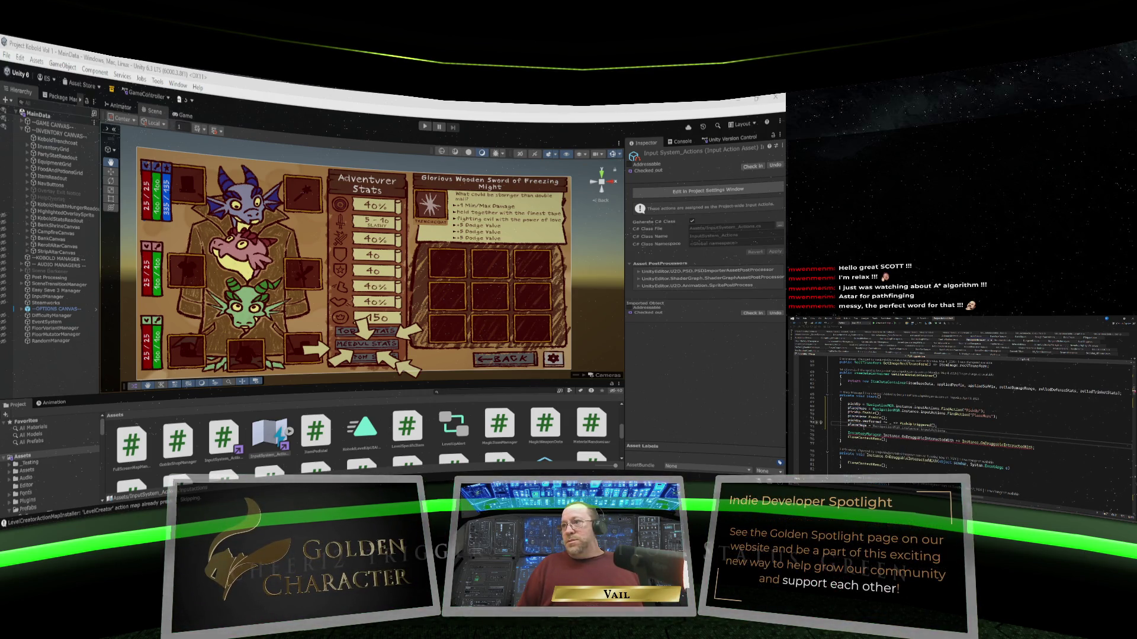
pyautogui.click(857, 408)
pyautogui.write('.per')
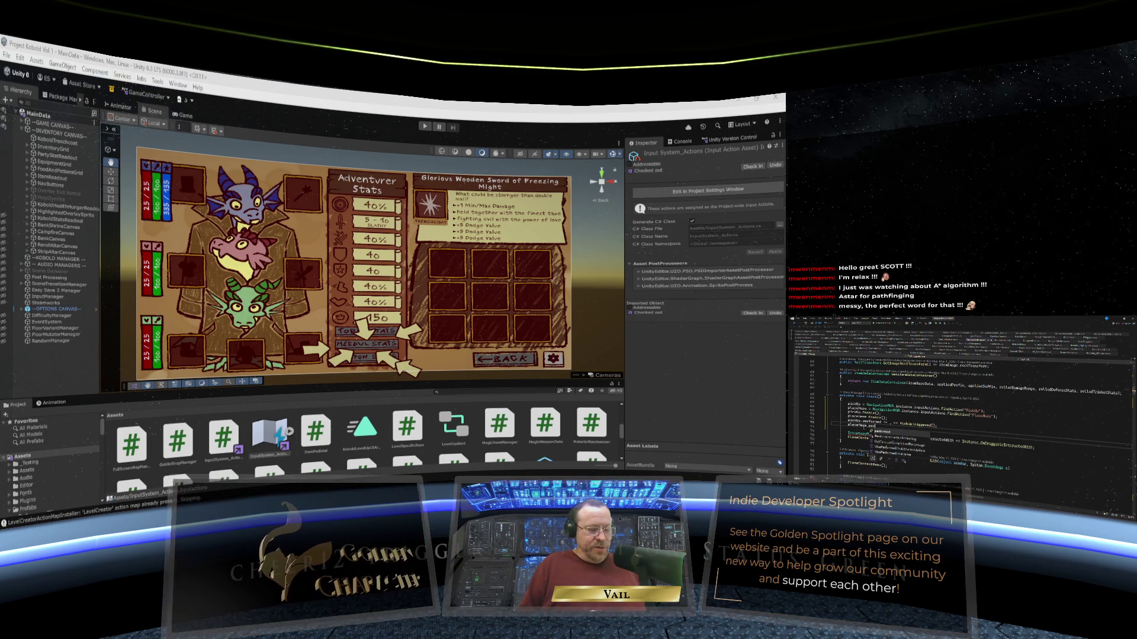
pyautogui.write('ed')
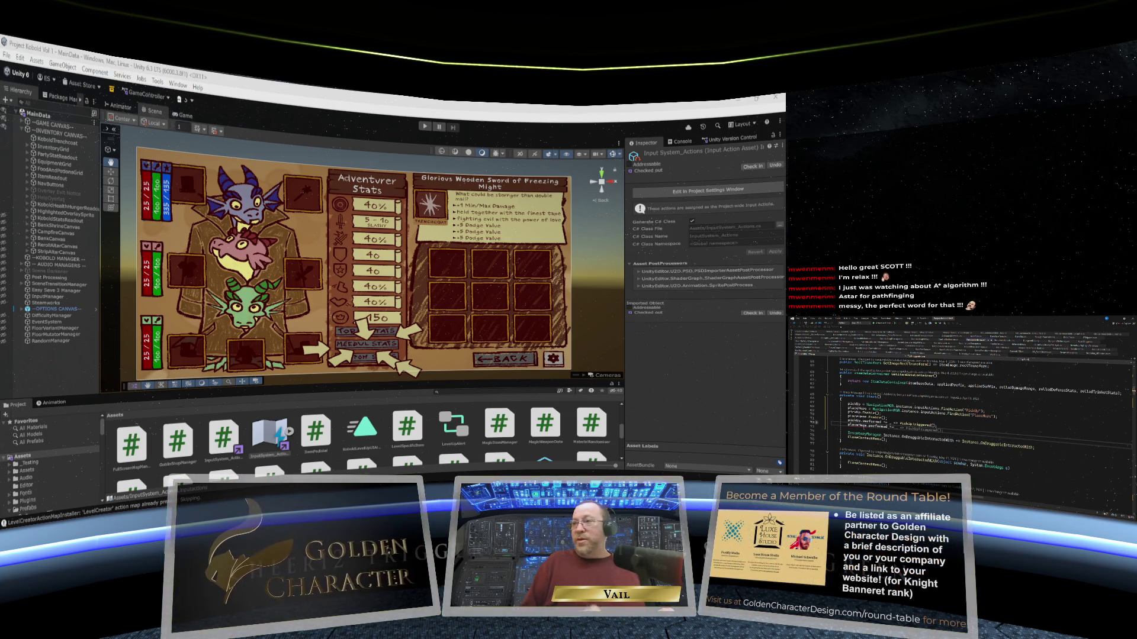
pyautogui.press('Tab')
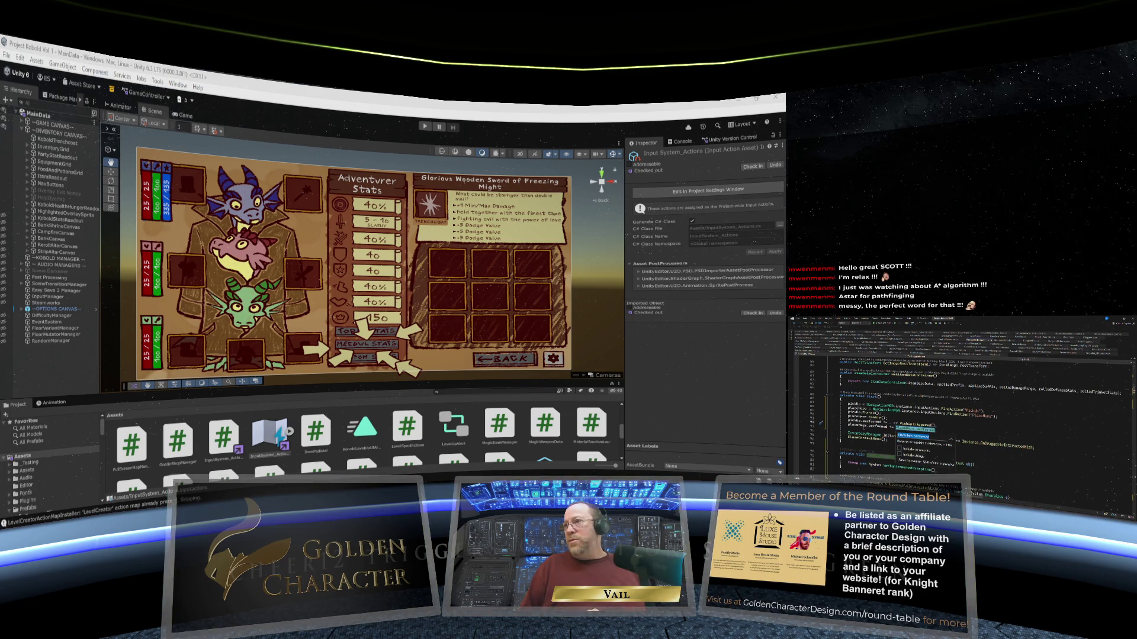
pyautogui.press('Return')
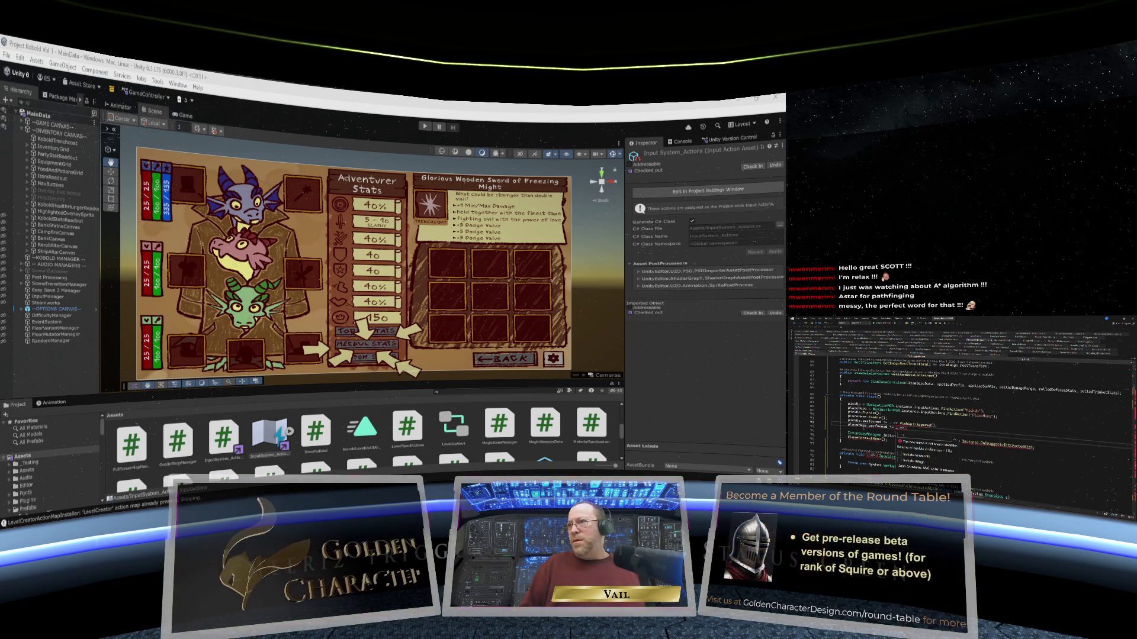
pyautogui.write('d')
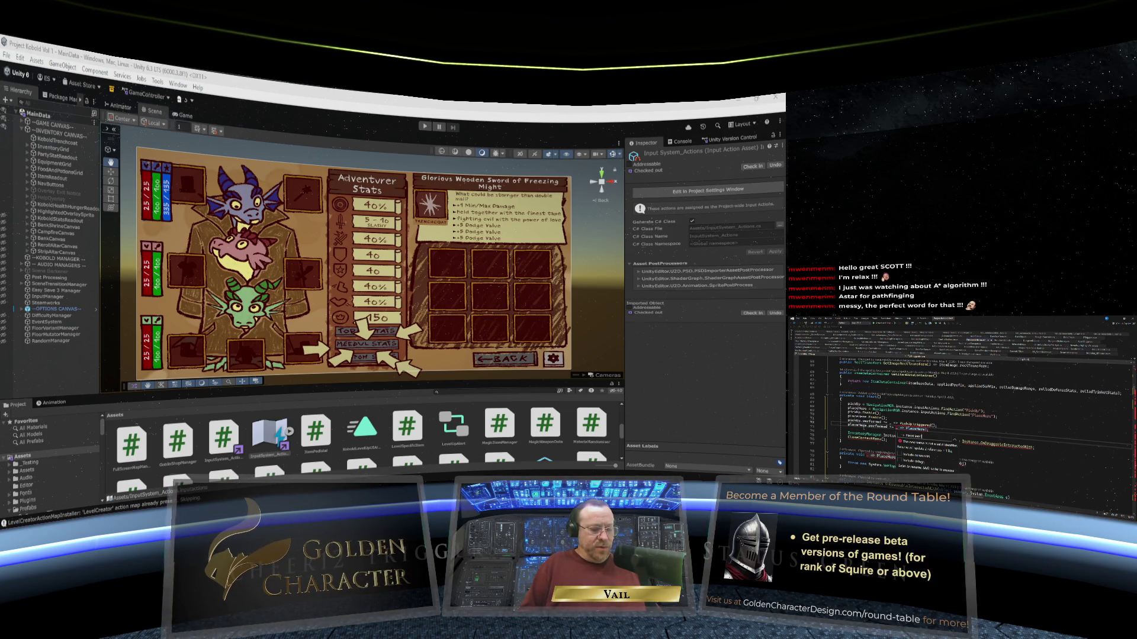
pyautogui.write('e')
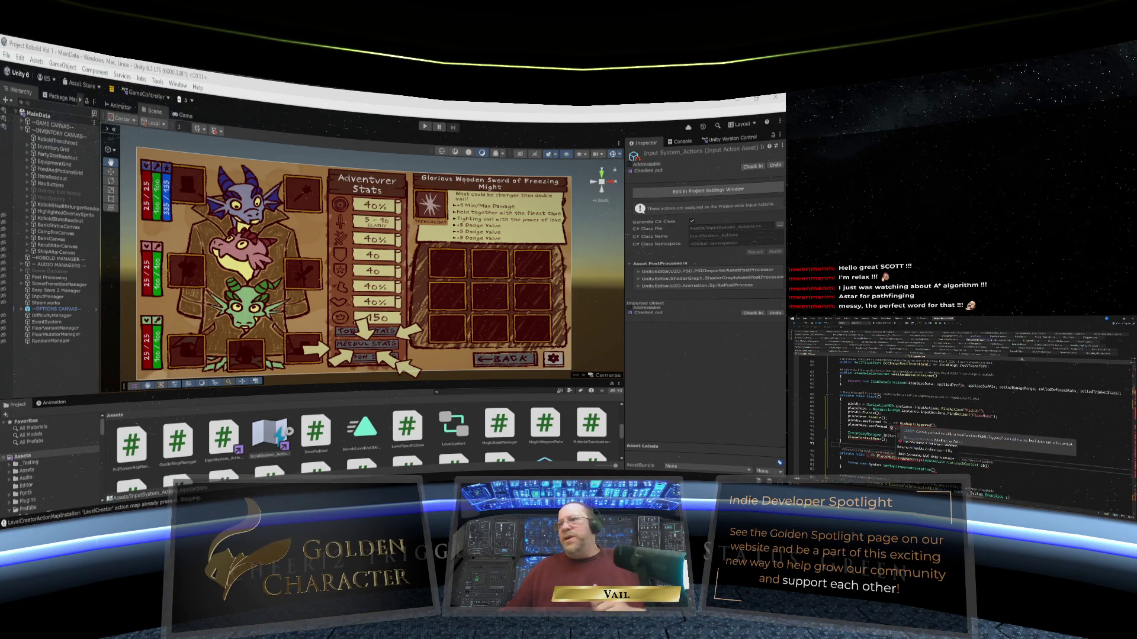
pyautogui.press('Return')
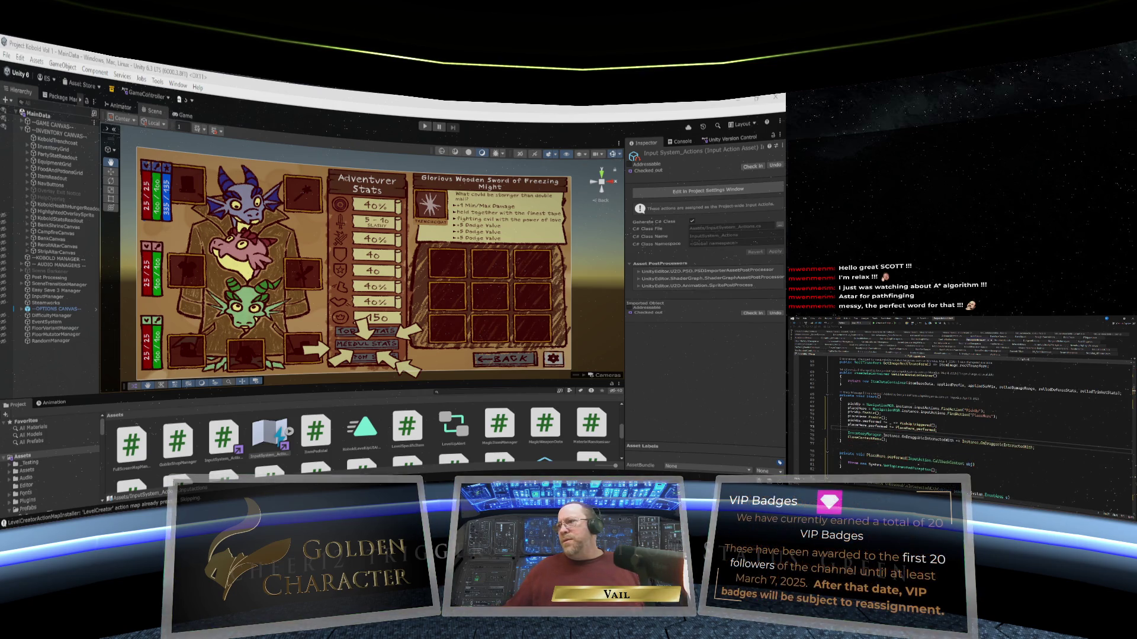
# Delete the two lines inside the PlaceHere_performed method.
pyautogui.scroll(-2, 965, 409)
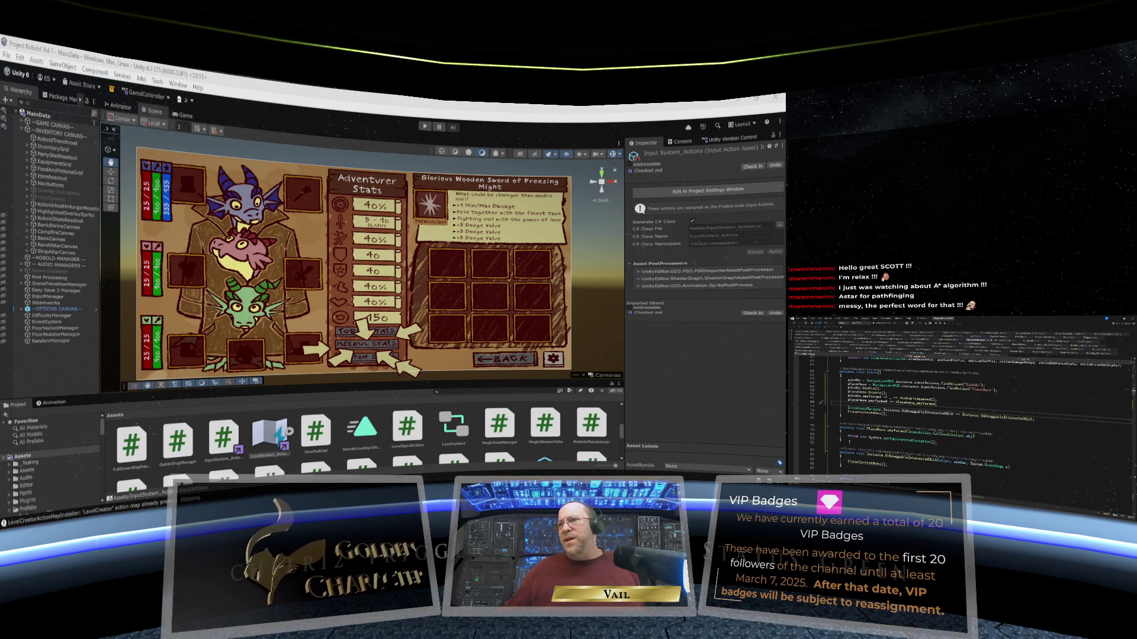
pyautogui.moveTo(831, 426); pyautogui.dragTo(832, 443)
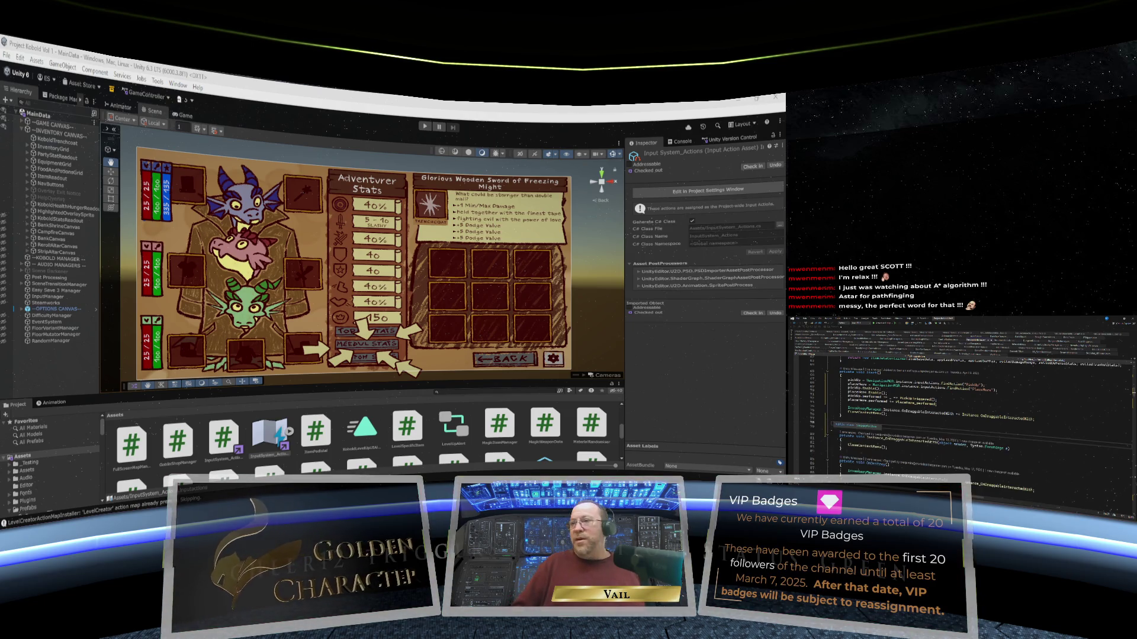
pyautogui.press('Delete')
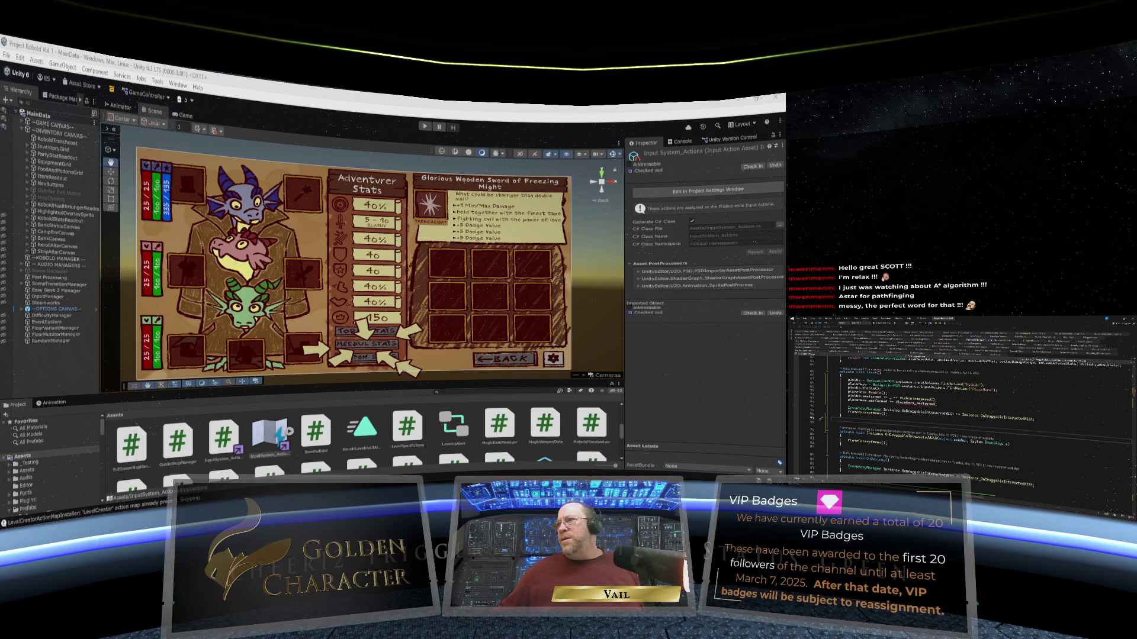
# Change the placeHere.performed subscription's handler from PlaceHere_performed to PlaceHere.
pyautogui.click(917, 403)
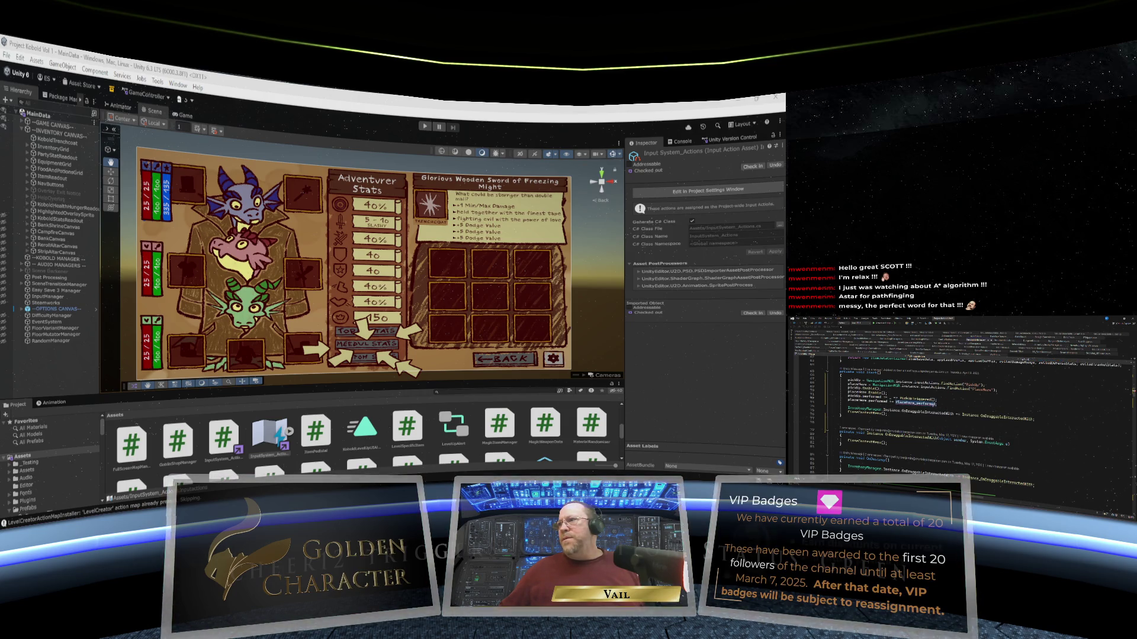
pyautogui.moveTo(923, 408)
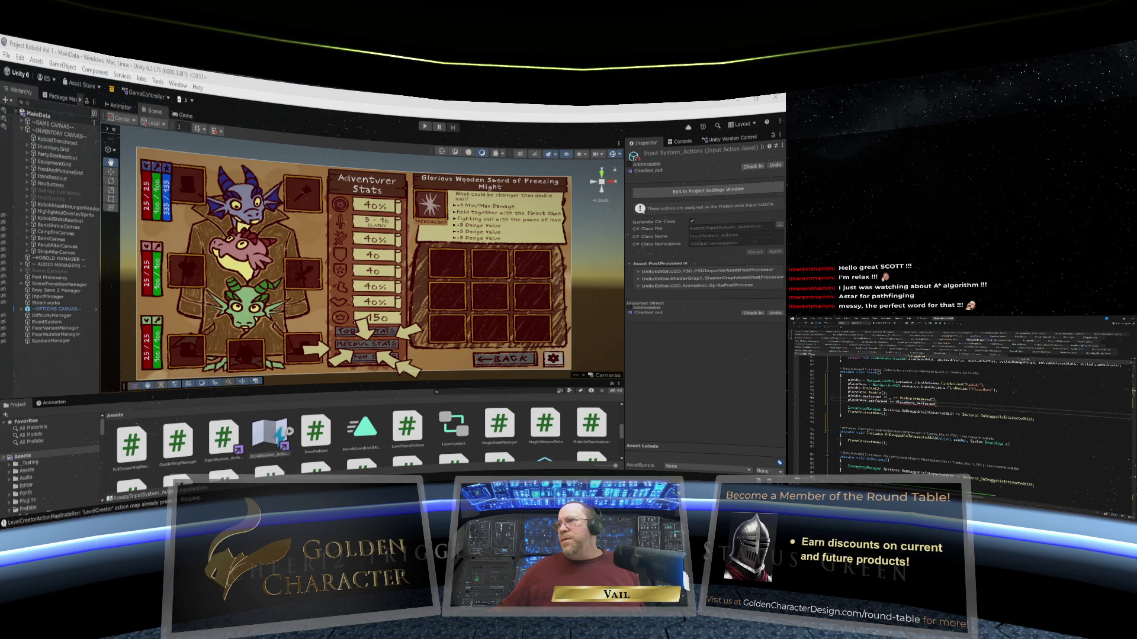
pyautogui.press('BackSpace')
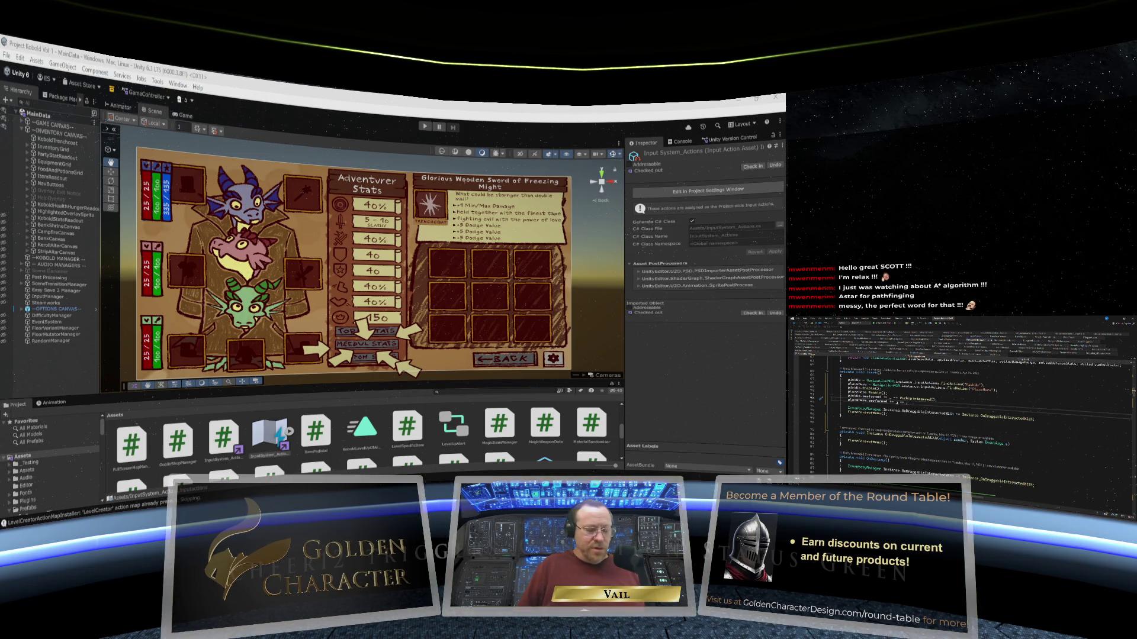
pyautogui.write('PlaceHere')
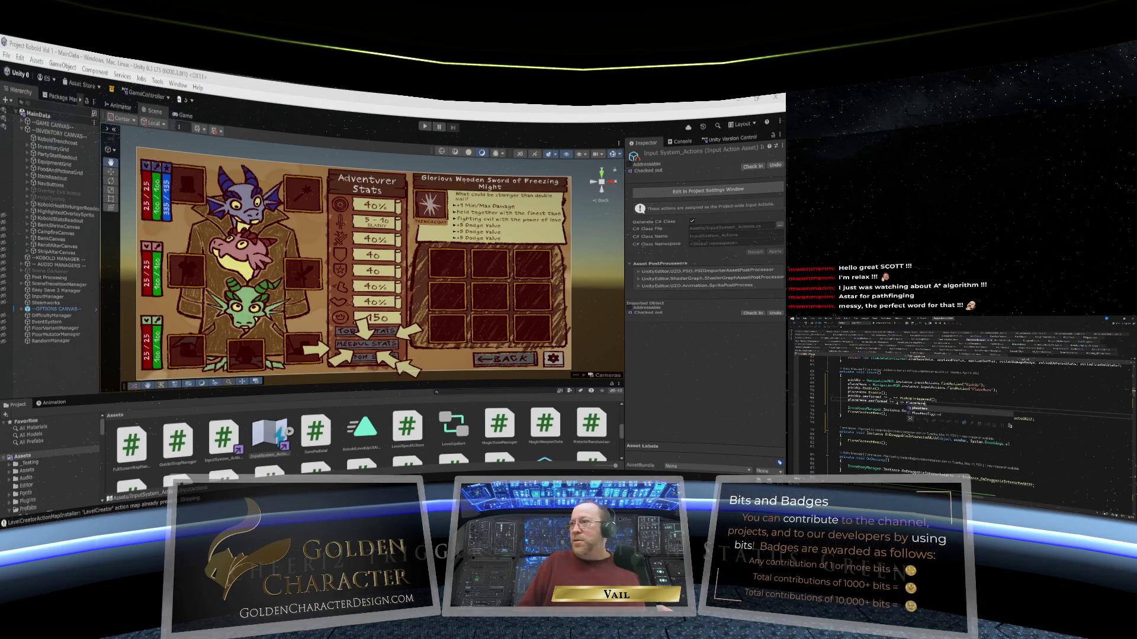
pyautogui.press('Tab')
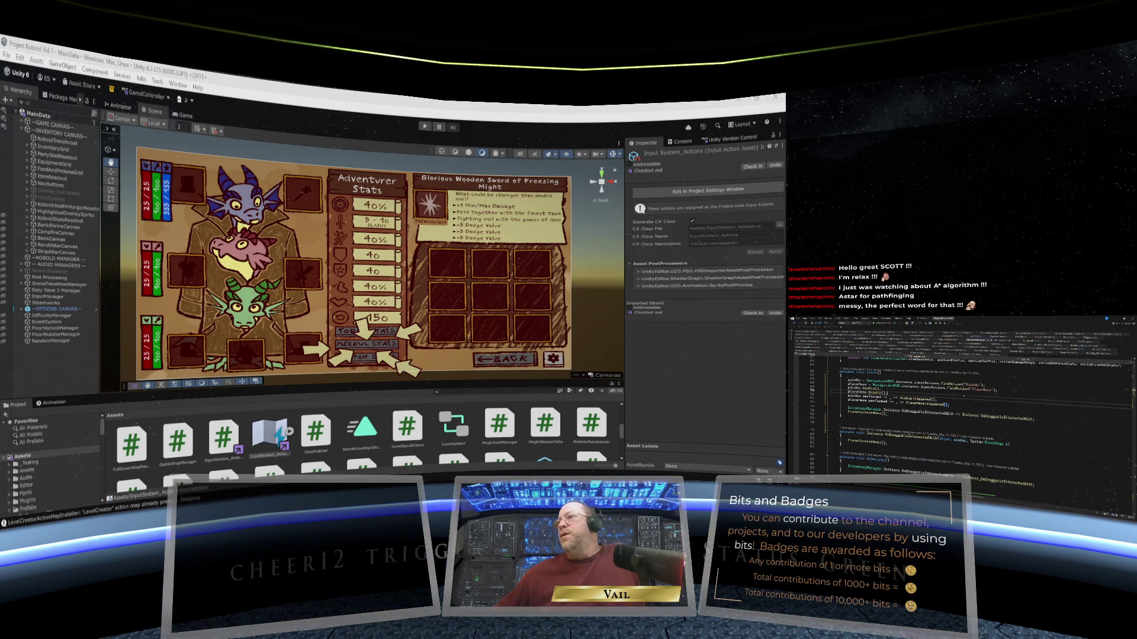
pyautogui.scroll(-1, 972, 422)
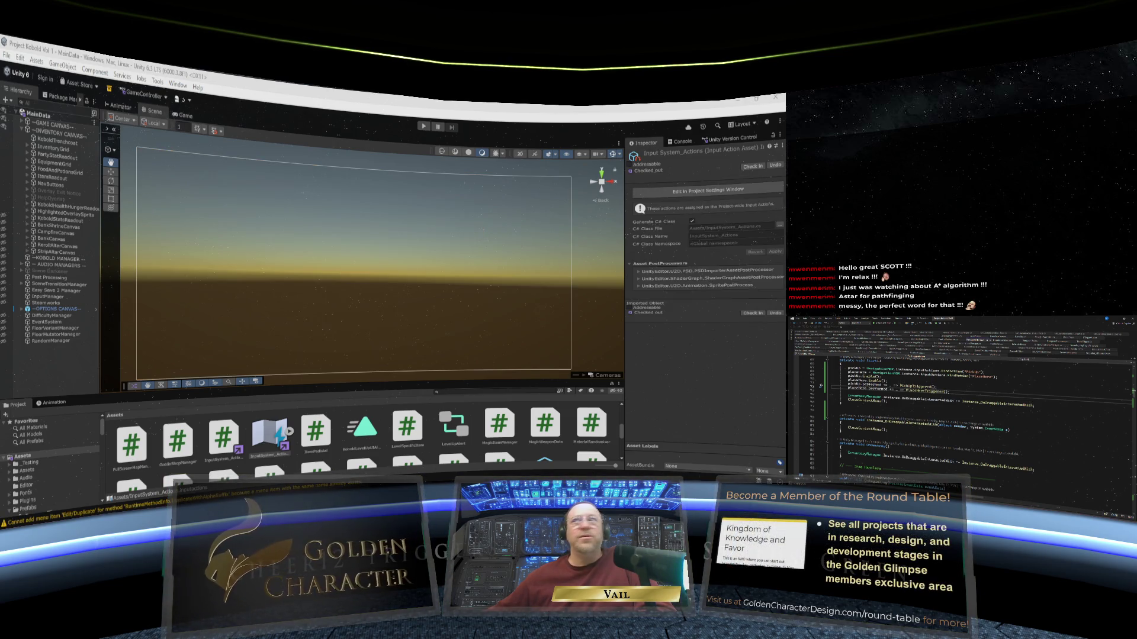
pyautogui.scroll(-7, 959, 415)
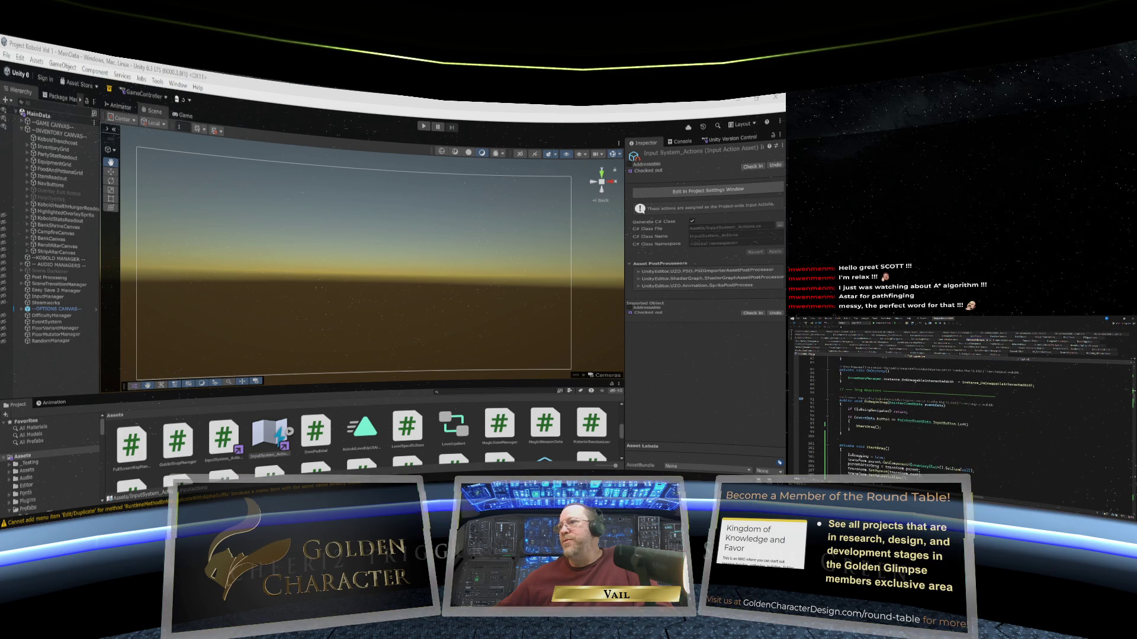
pyautogui.scroll(4, 959, 414)
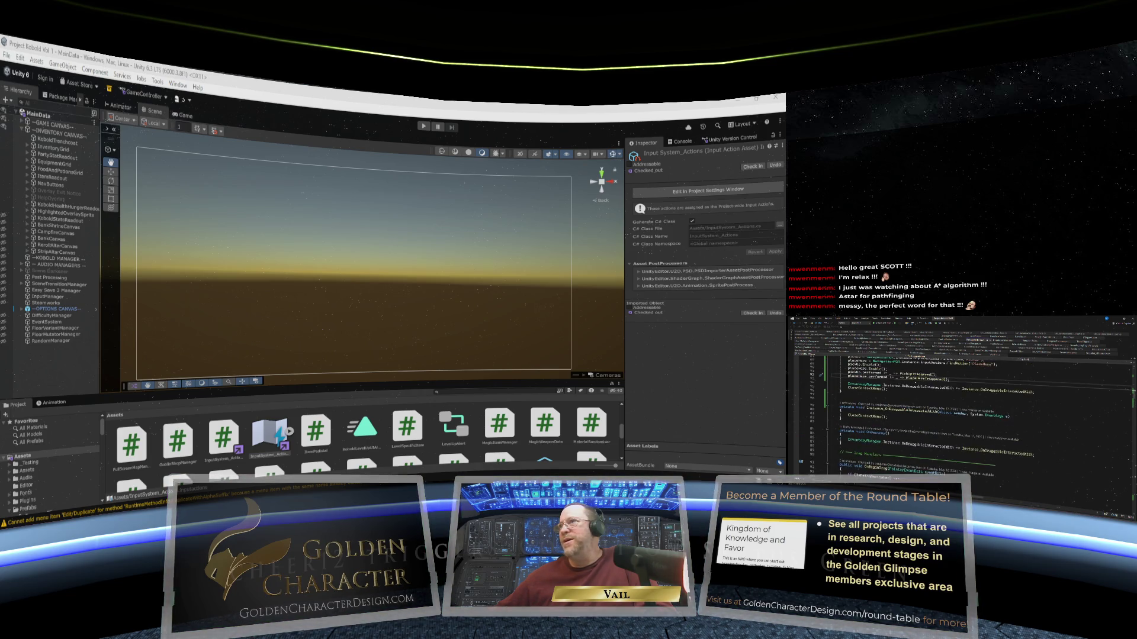
pyautogui.moveTo(914, 373)
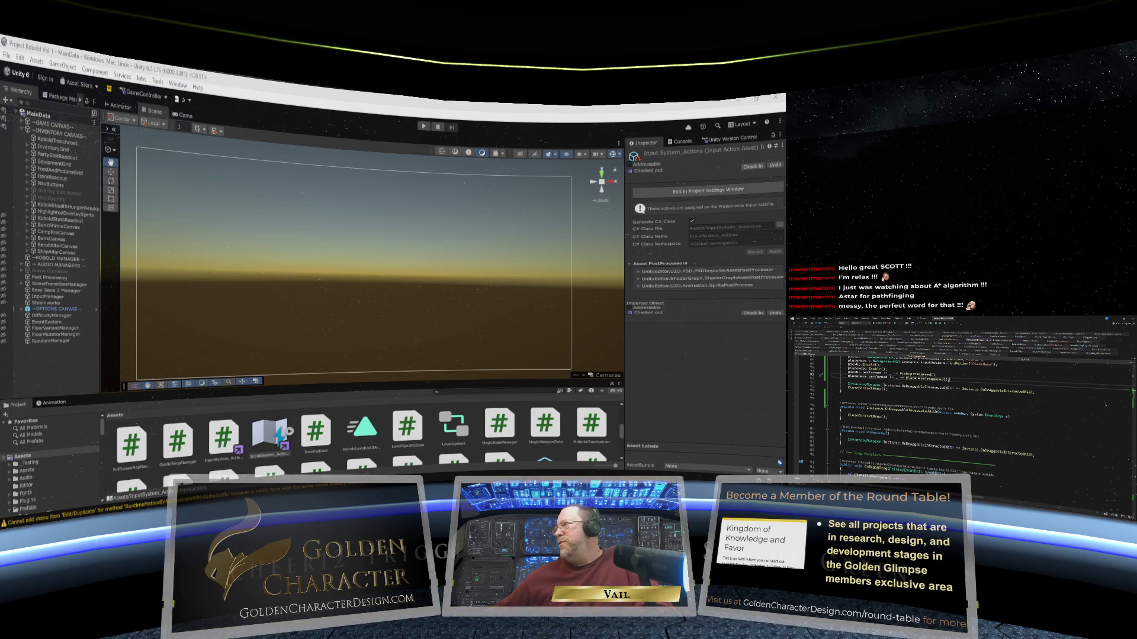
pyautogui.scroll(1, 959, 414)
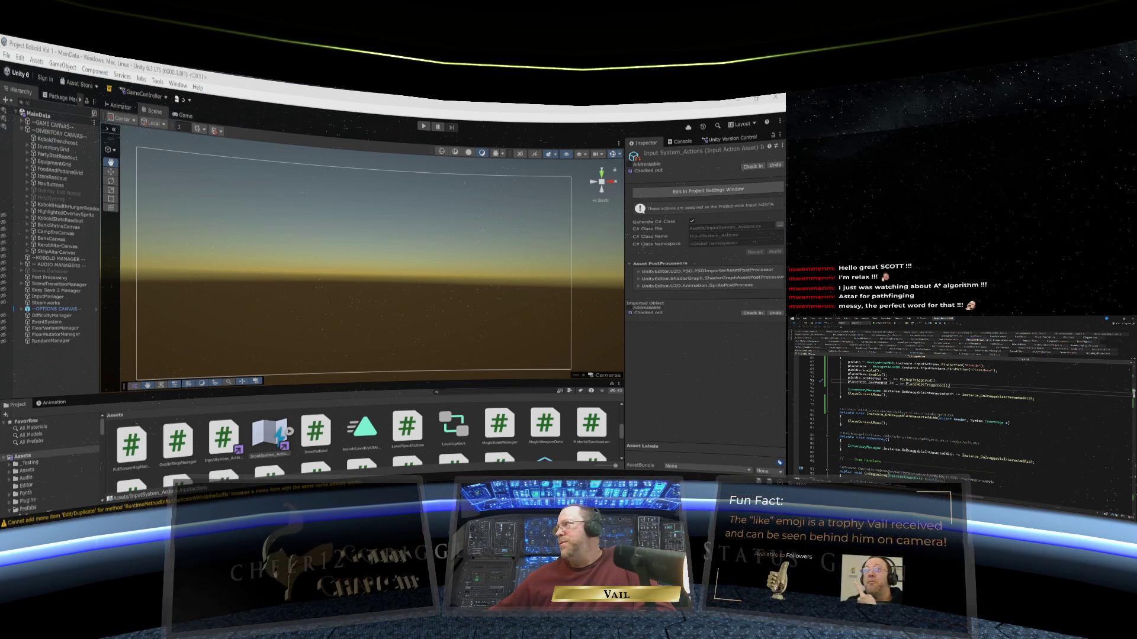
pyautogui.scroll(1, 968, 414)
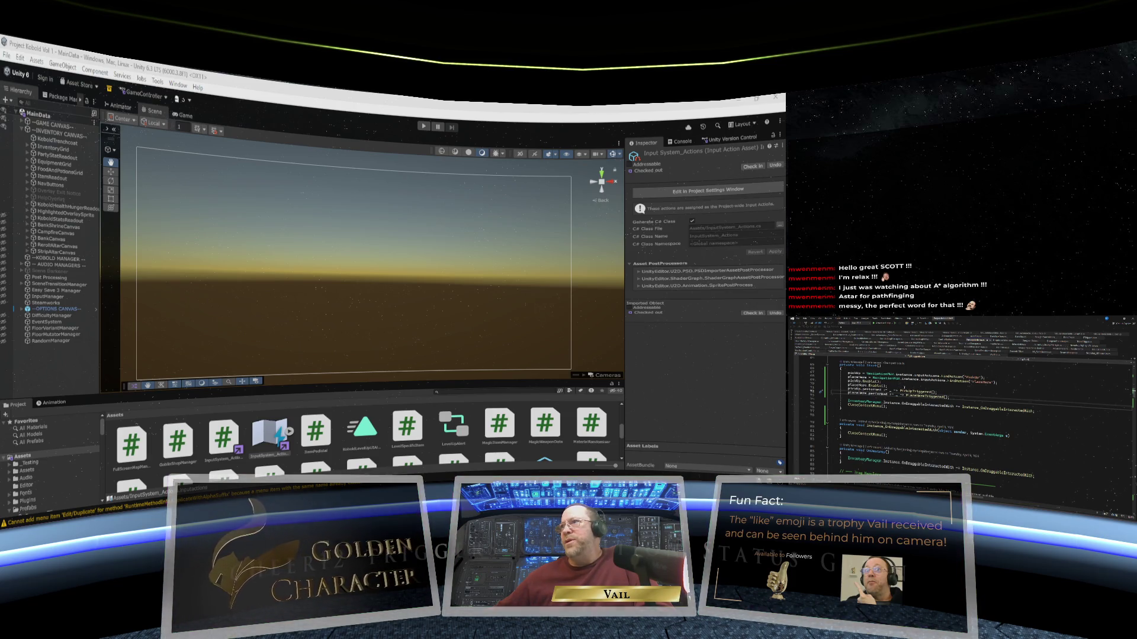
pyautogui.scroll(3, 959, 414)
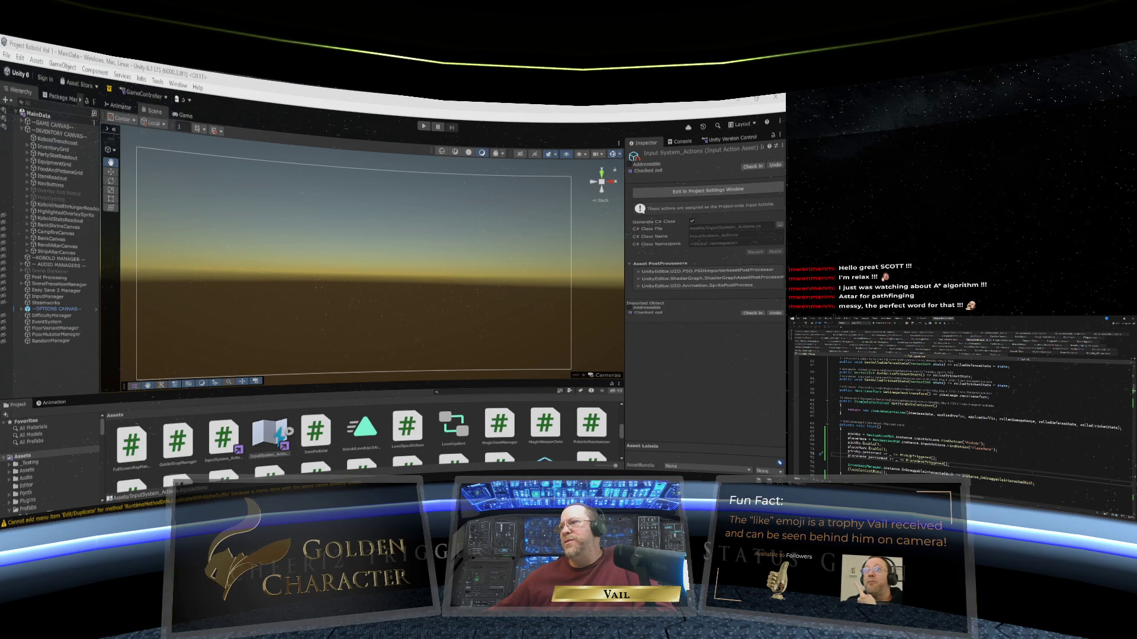
pyautogui.scroll(-3, 965, 420)
pyautogui.moveTo(864, 399)
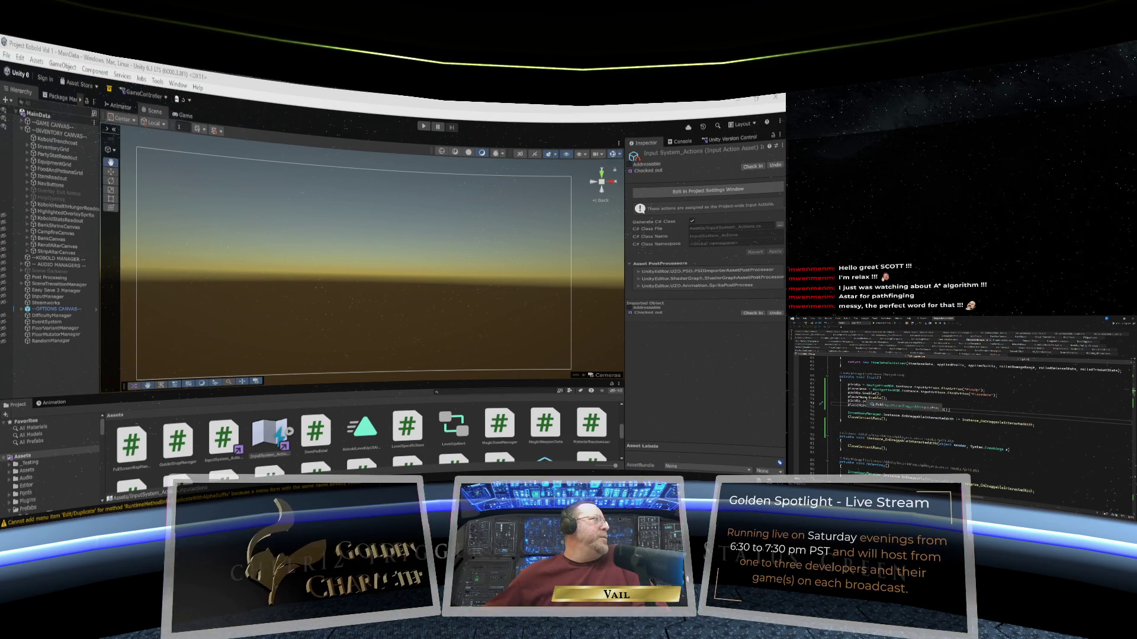
pyautogui.press('Tab')
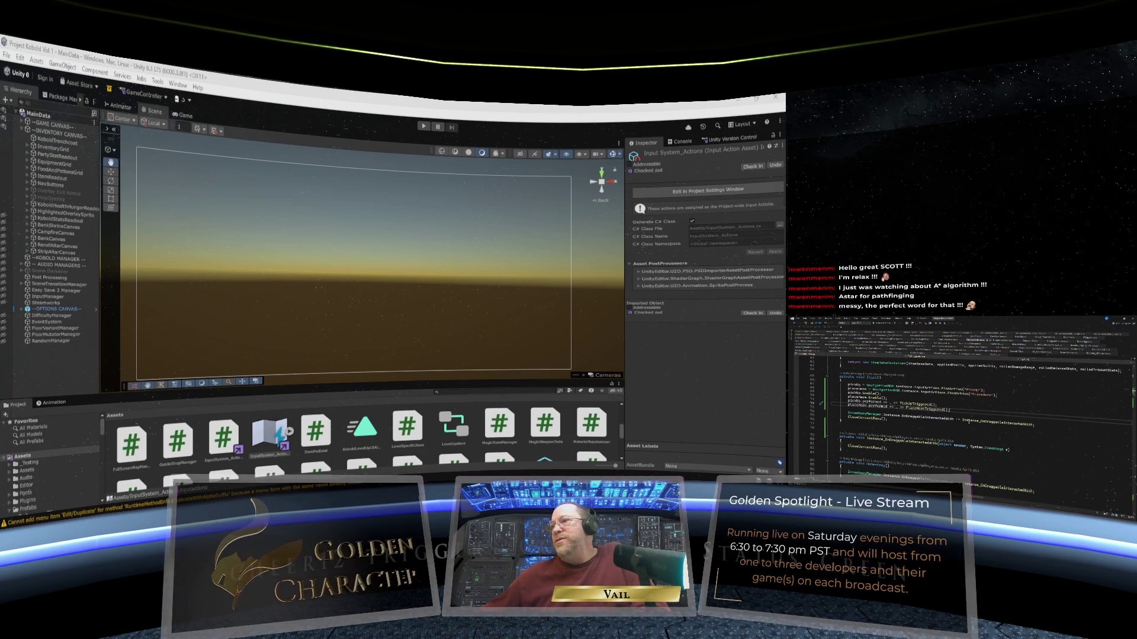
pyautogui.scroll(-4, 969, 421)
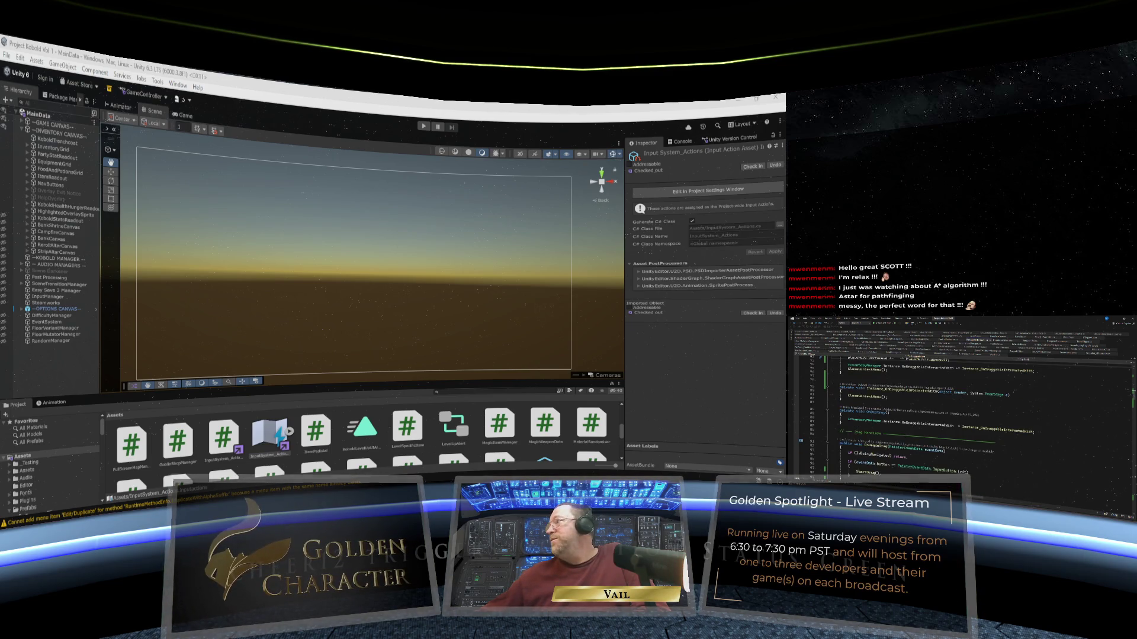
pyautogui.scroll(5, 969, 414)
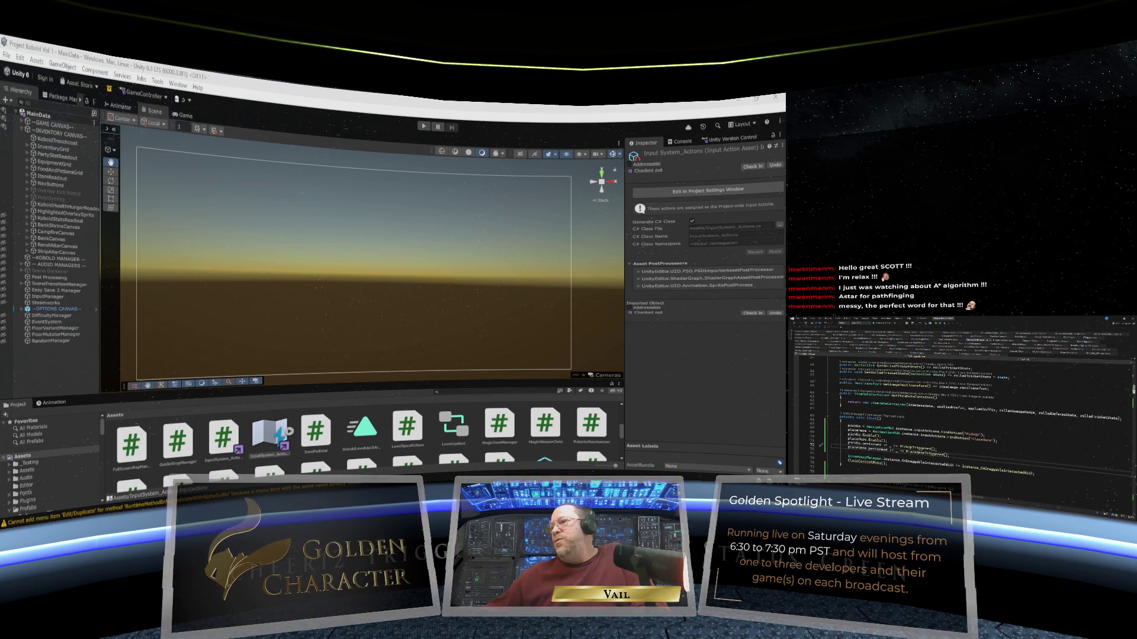
pyautogui.scroll(-2, 972, 418)
pyautogui.scroll(-6, 969, 417)
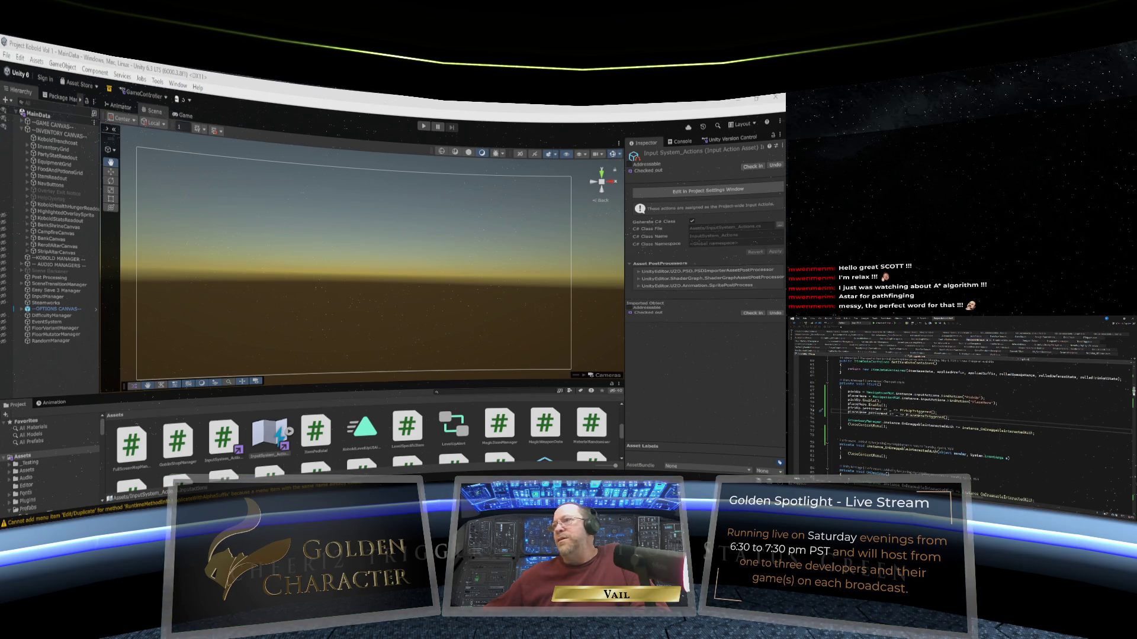
pyautogui.scroll(-20, 969, 414)
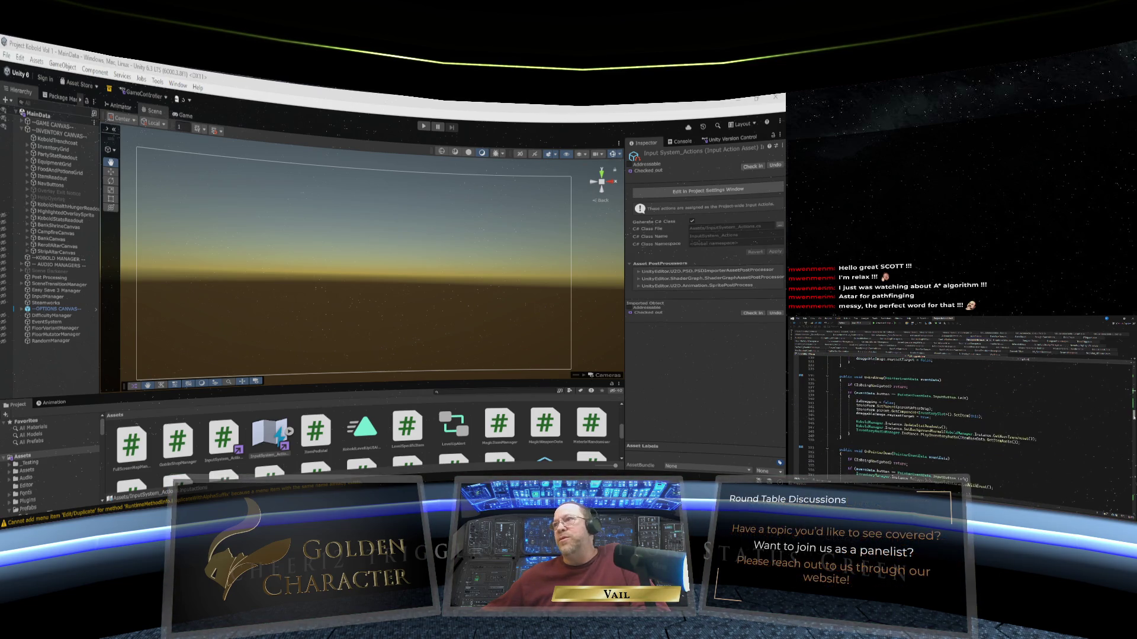
pyautogui.scroll(-2, 969, 415)
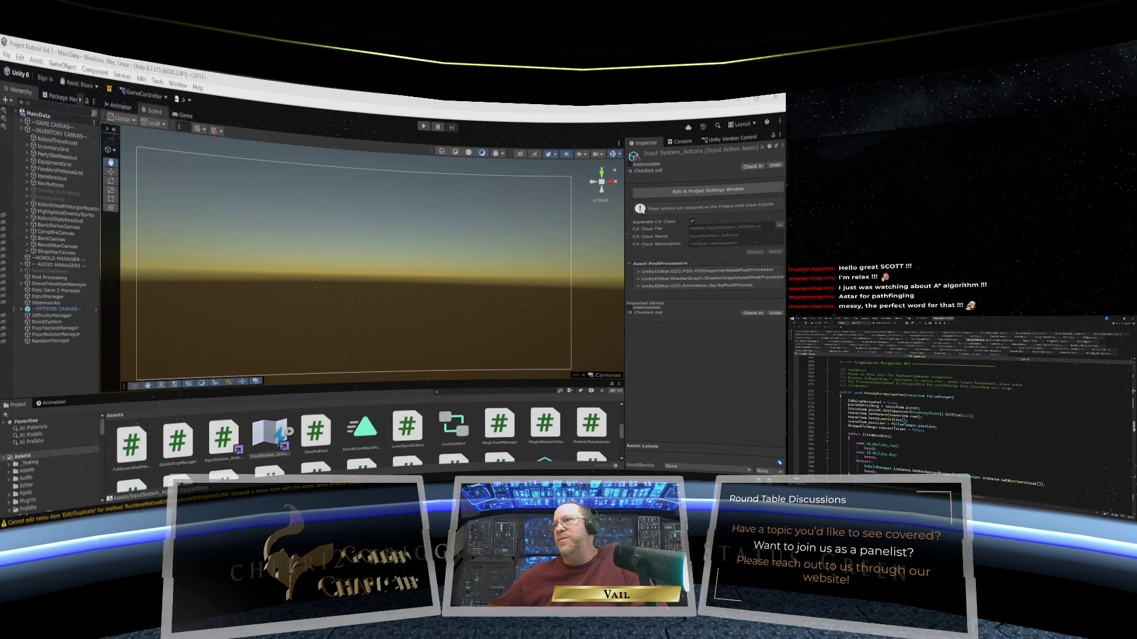
pyautogui.scroll(-8, 968, 414)
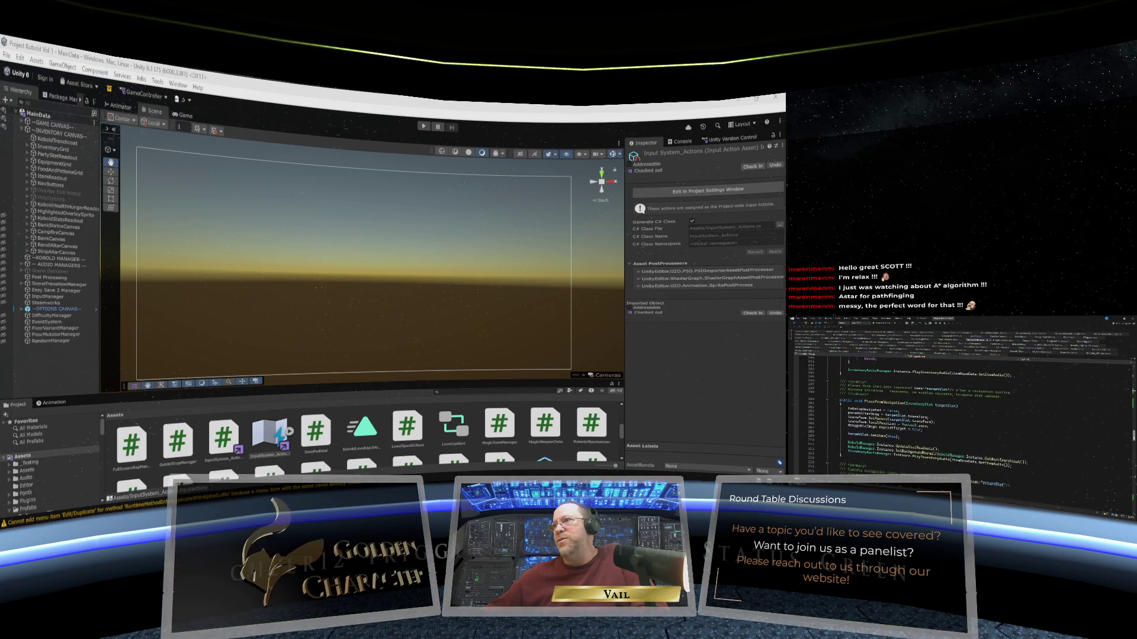
pyautogui.scroll(-15, 969, 414)
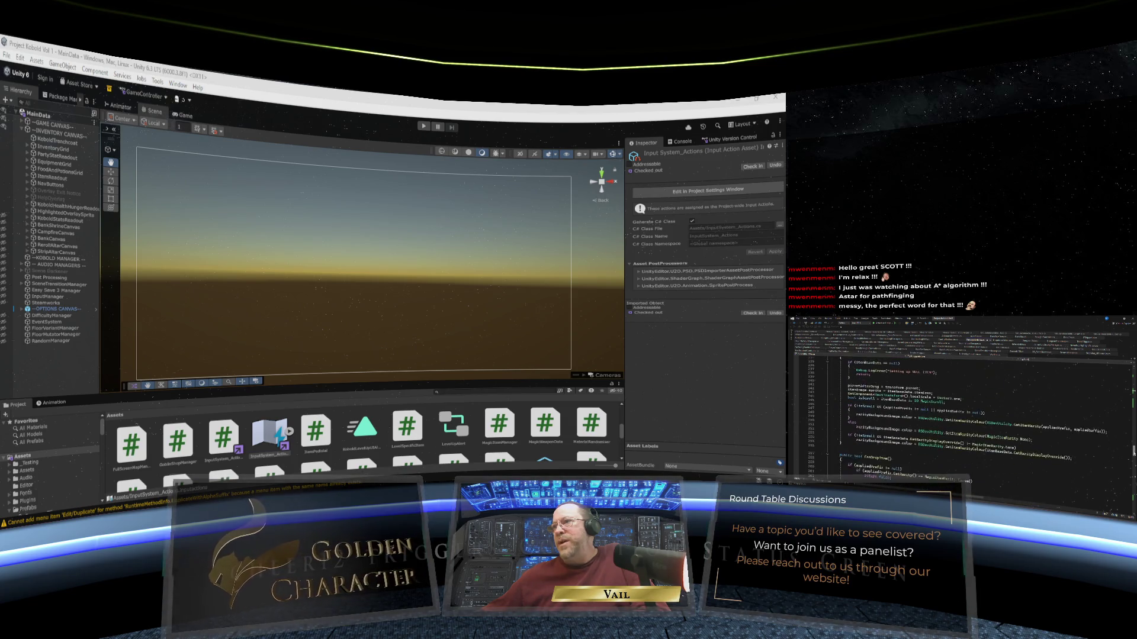
pyautogui.scroll(-5, 968, 415)
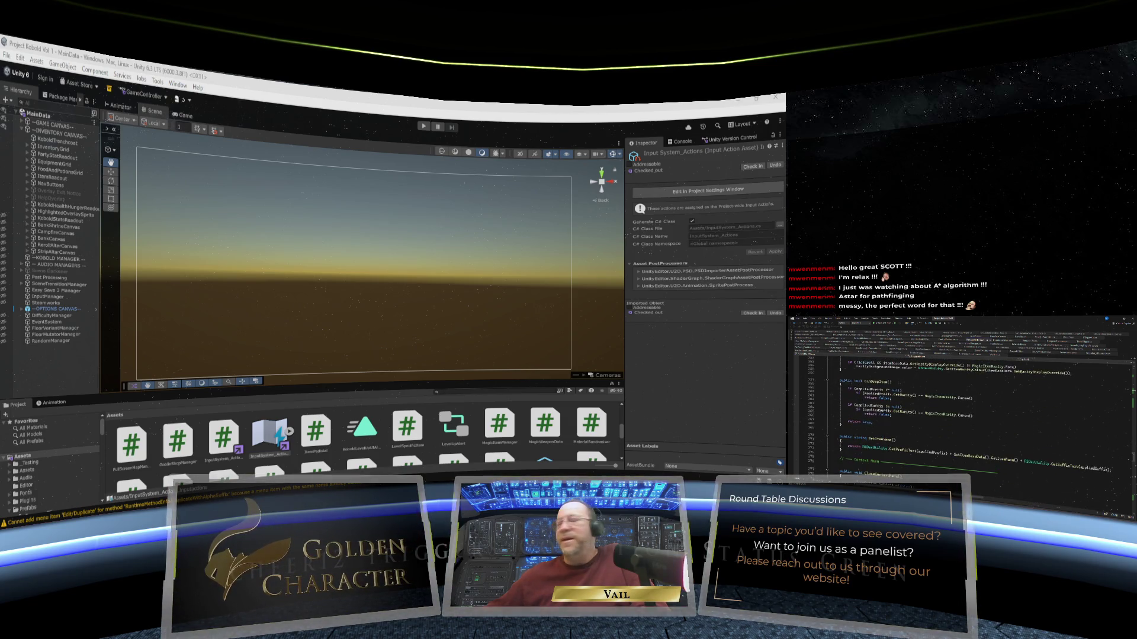
pyautogui.scroll(-5, 969, 415)
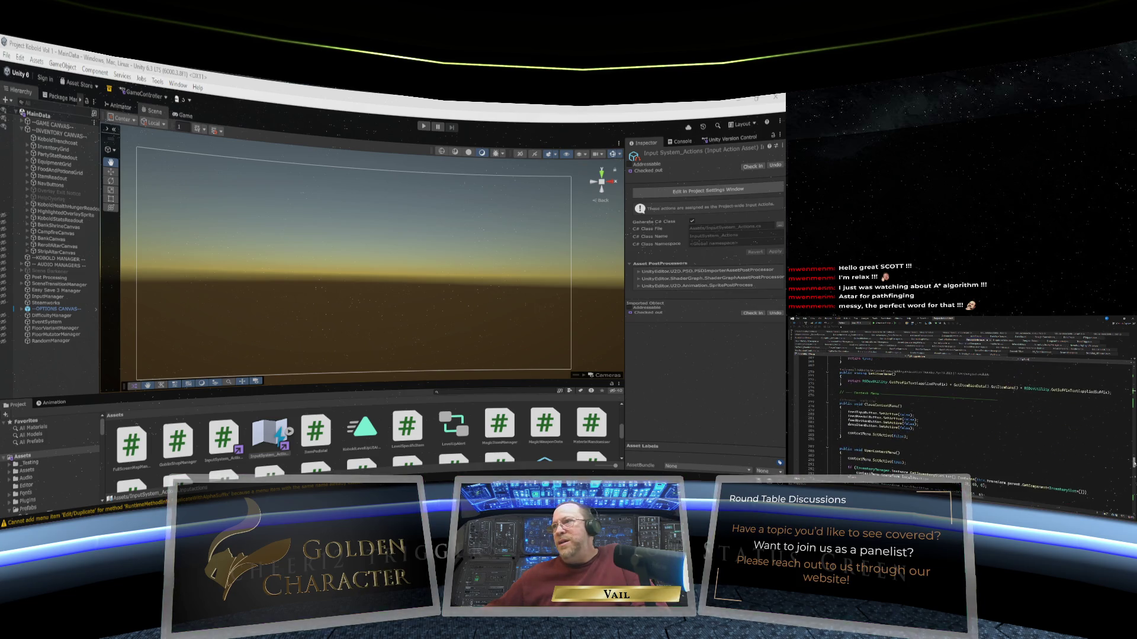
pyautogui.scroll(-15, 968, 415)
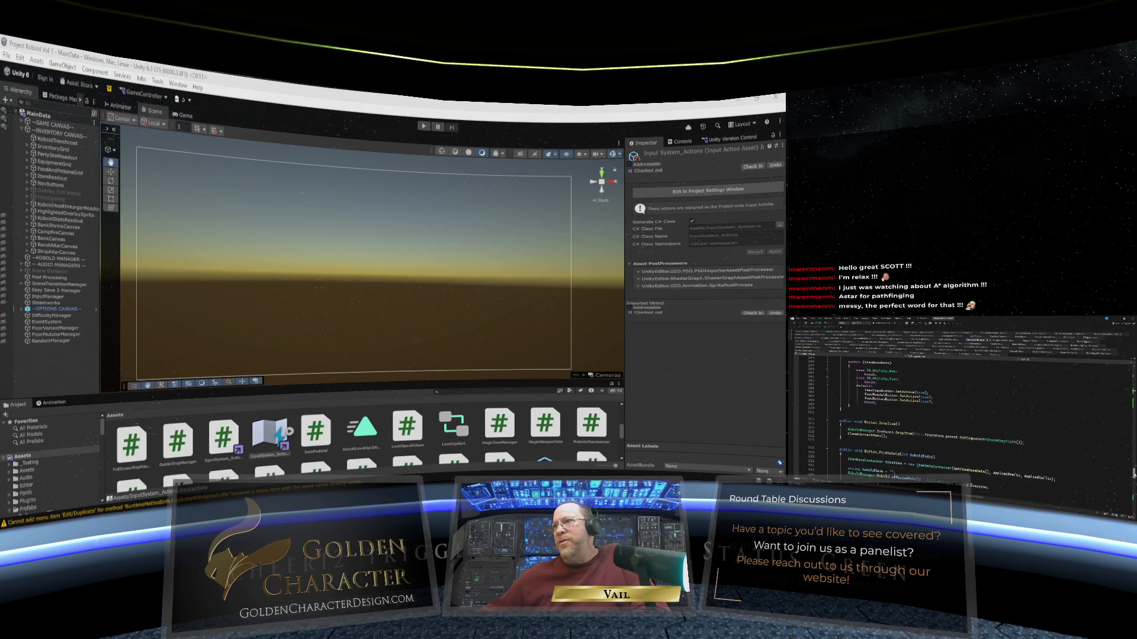
pyautogui.scroll(-10, 962, 414)
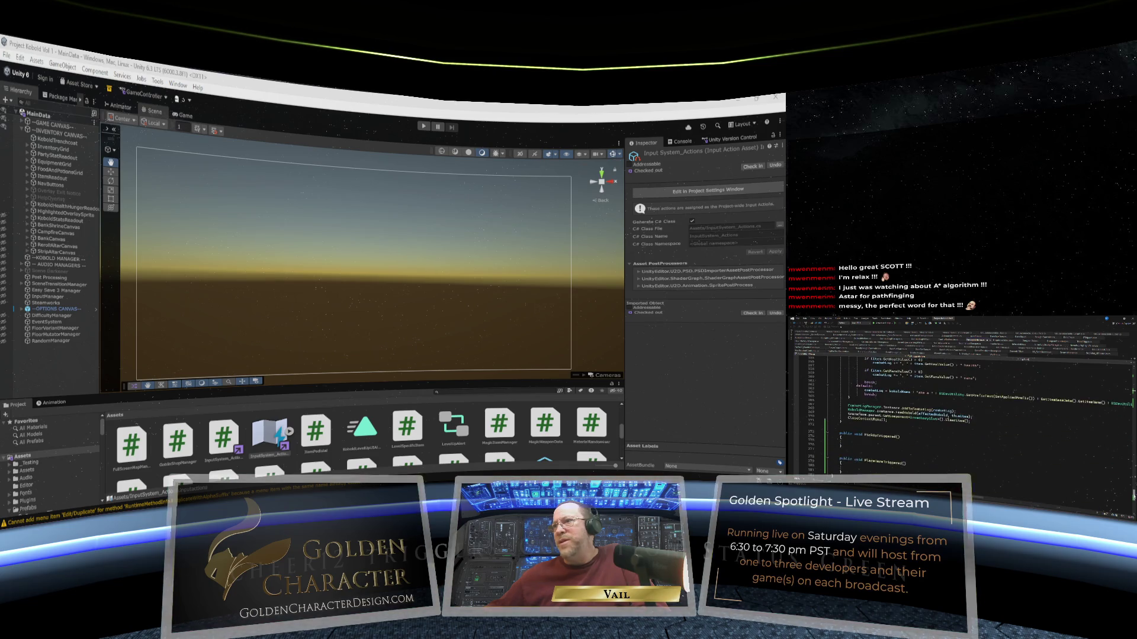
pyautogui.scroll(20, 962, 414)
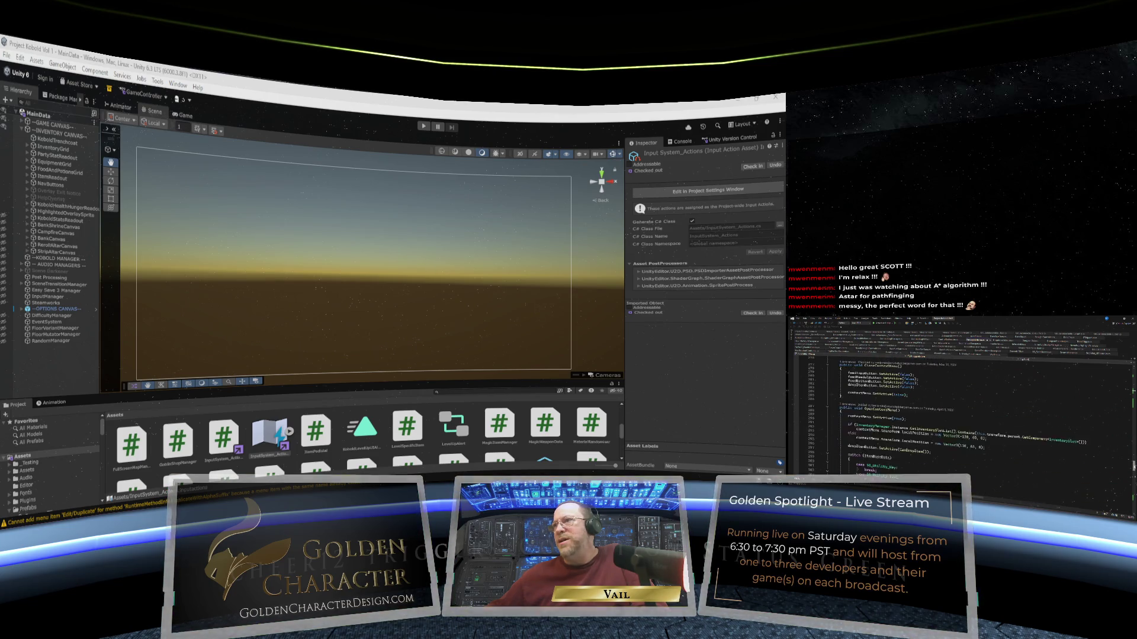
pyautogui.scroll(10, 962, 414)
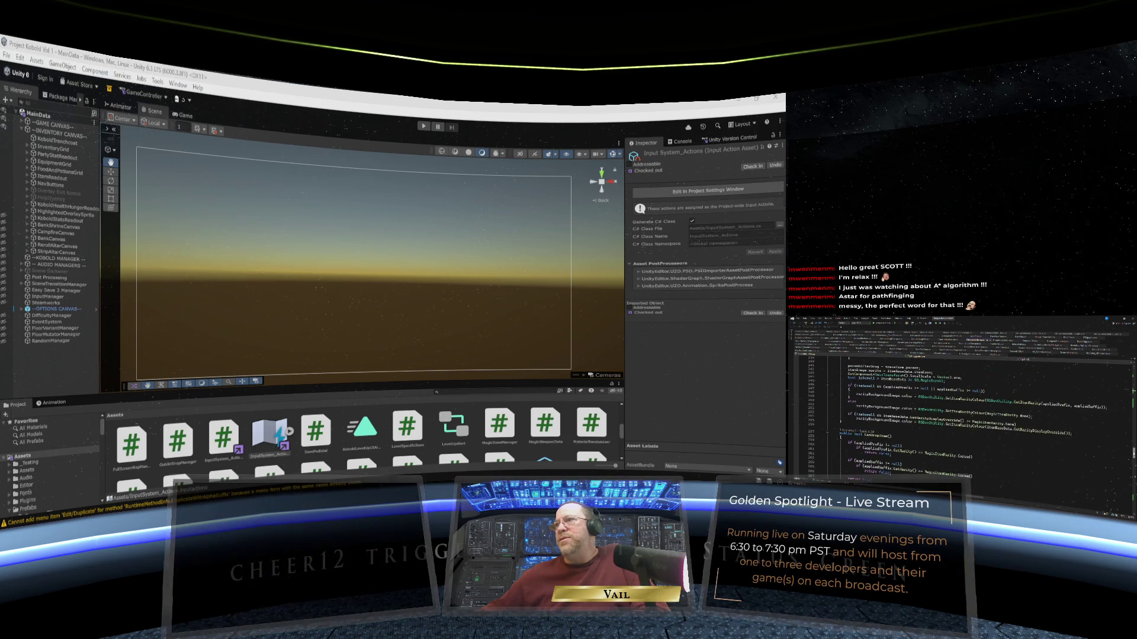
pyautogui.scroll(3, 962, 414)
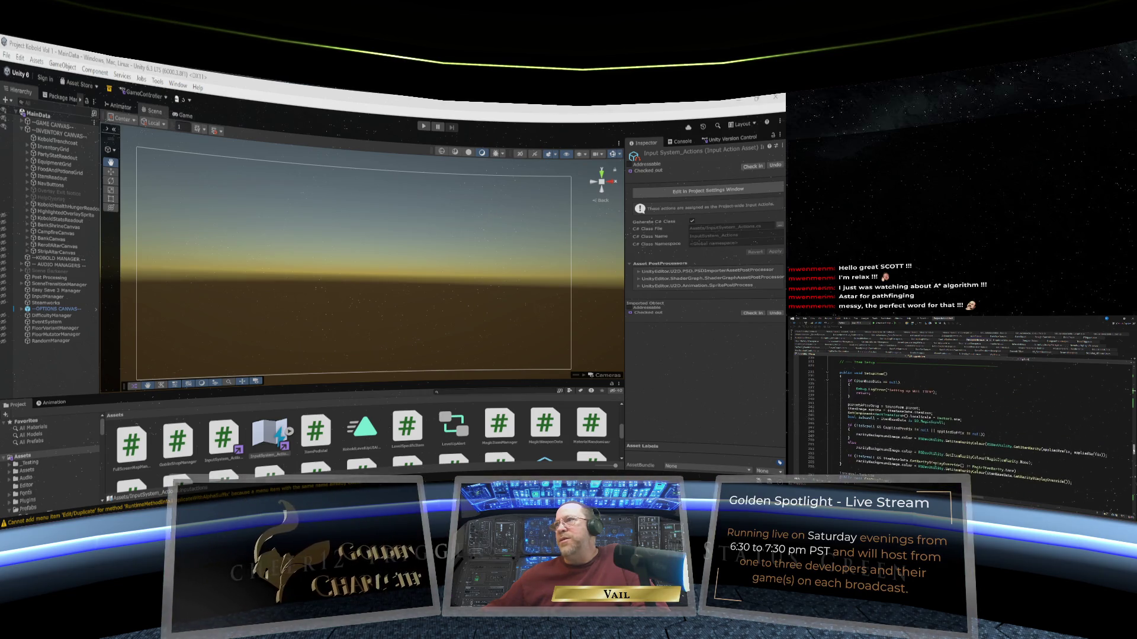
pyautogui.scroll(6, 962, 414)
pyautogui.scroll(8, 962, 415)
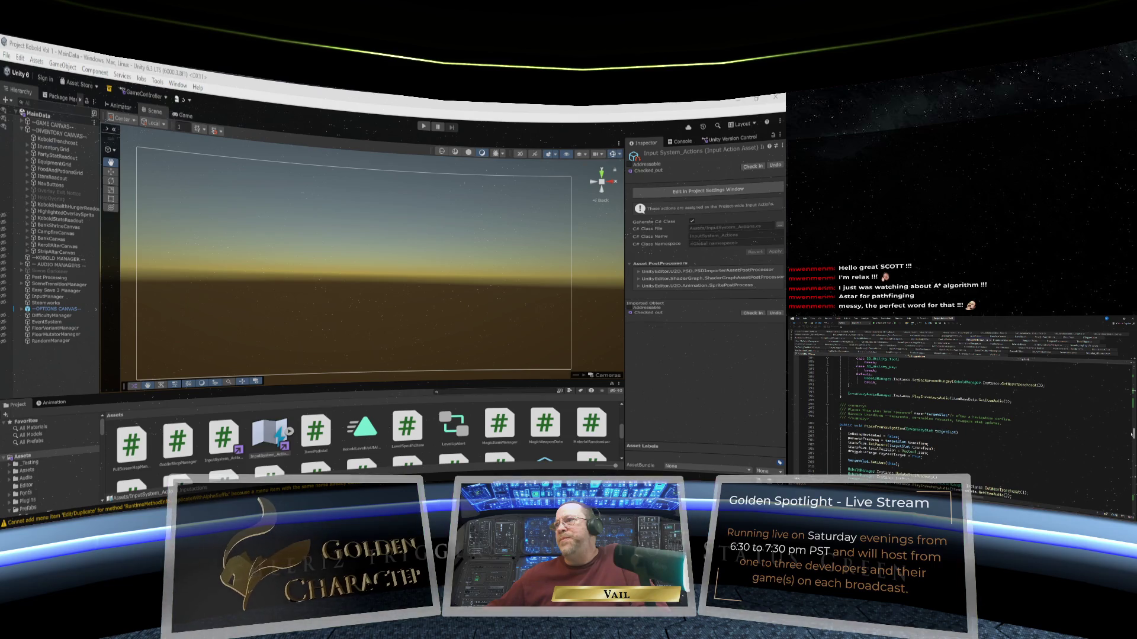
pyautogui.scroll(3, 962, 415)
pyautogui.scroll(3, 962, 414)
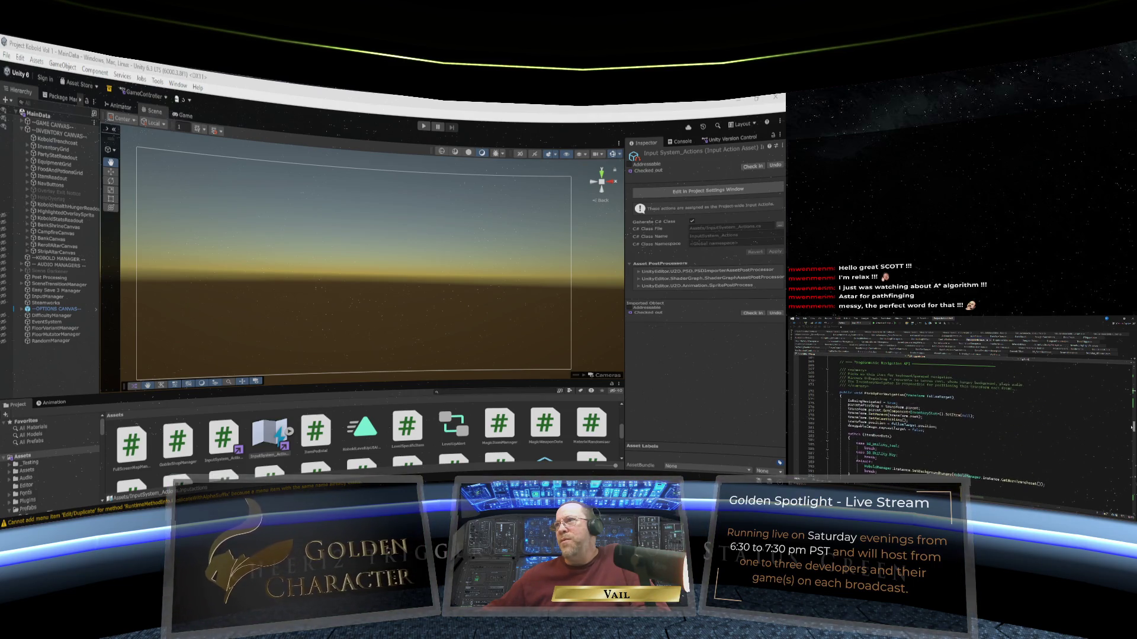
pyautogui.scroll(2, 962, 414)
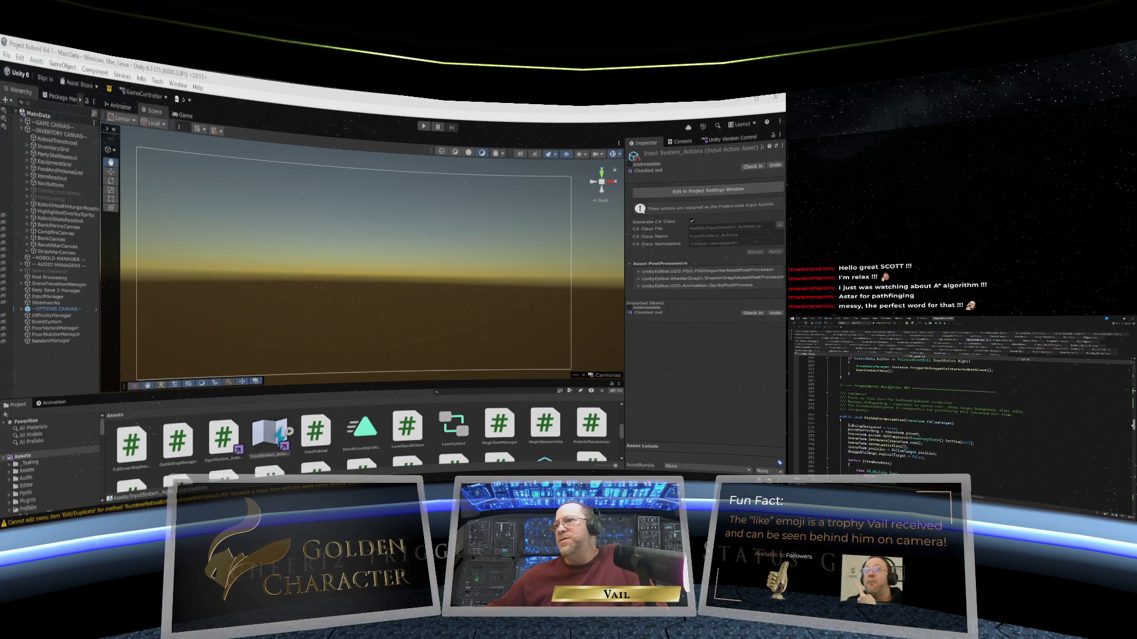
pyautogui.scroll(-1, 962, 415)
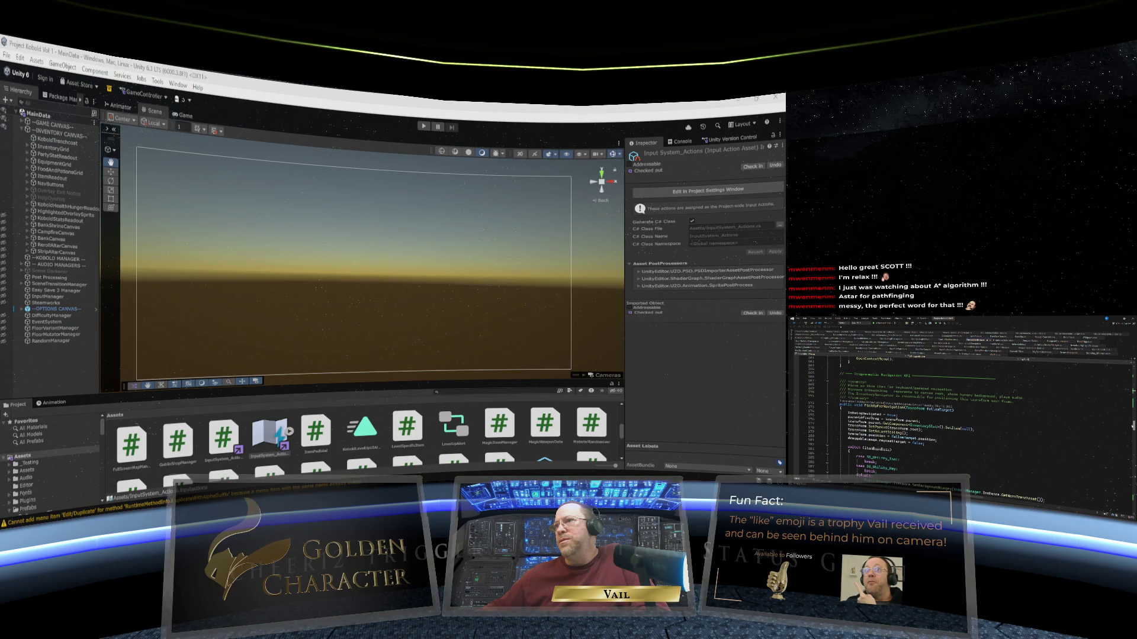
pyautogui.scroll(-2, 962, 414)
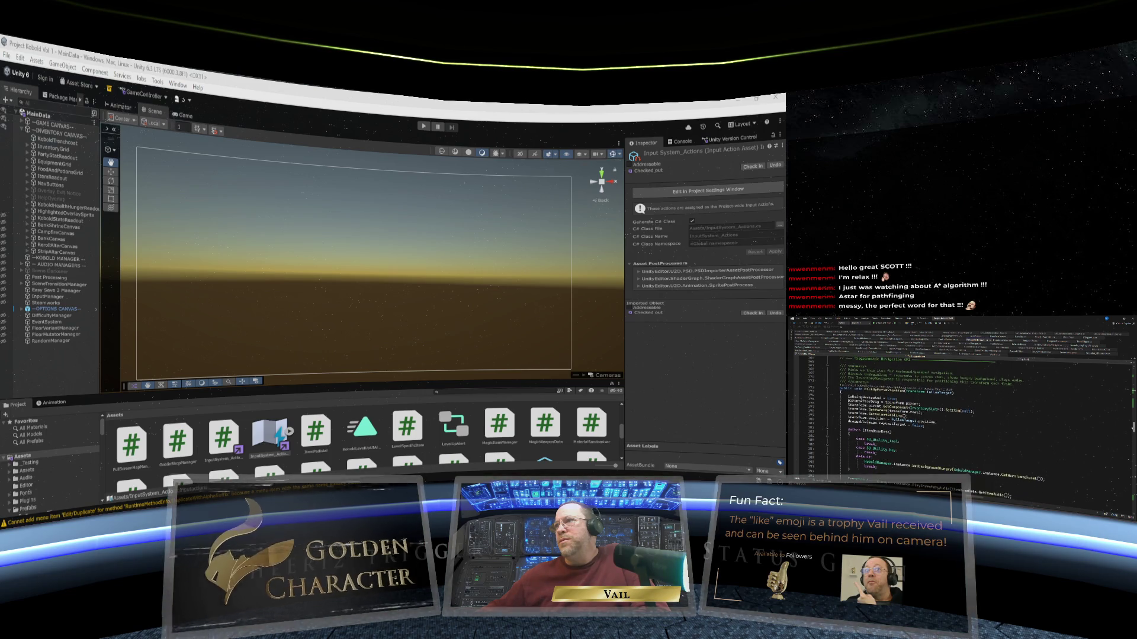
pyautogui.scroll(-1, 962, 414)
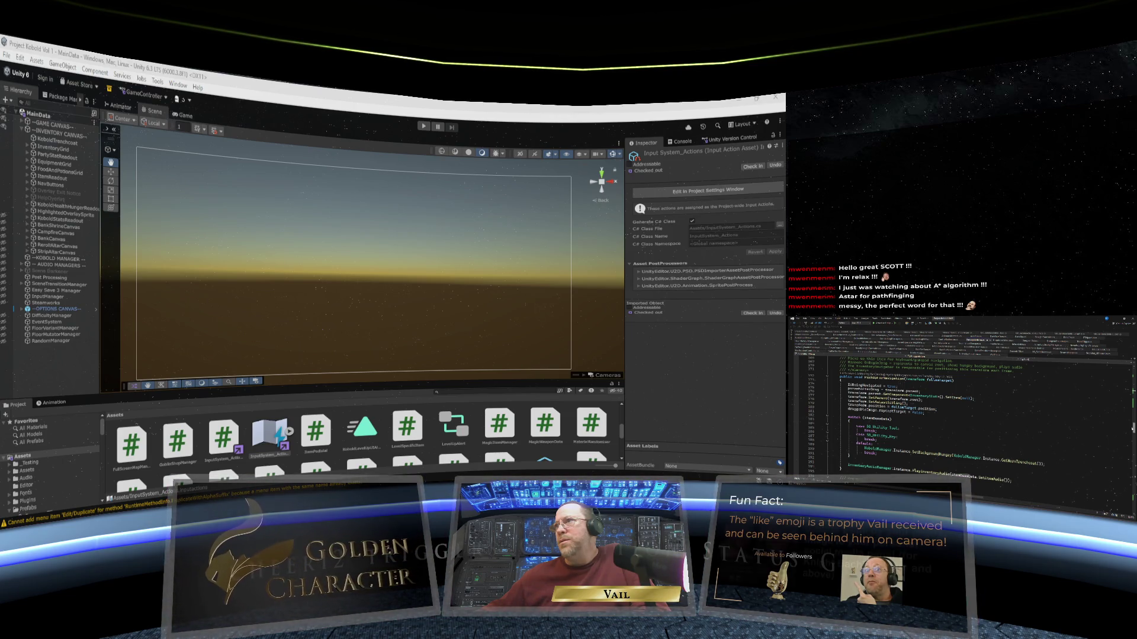
pyautogui.scroll(-1, 962, 414)
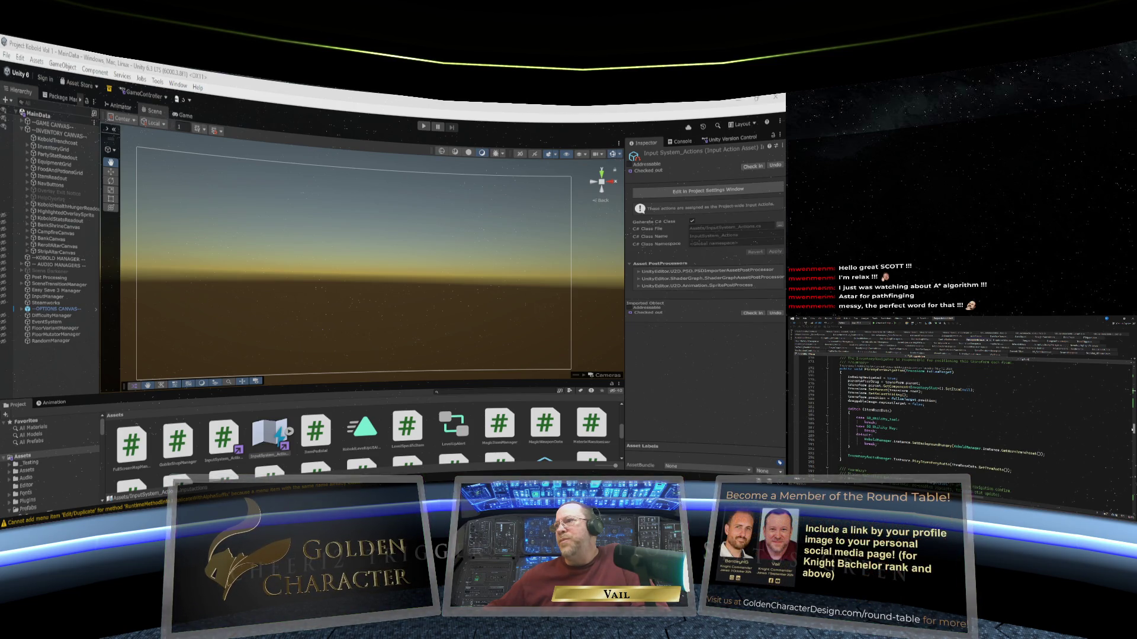
pyautogui.scroll(8, 962, 415)
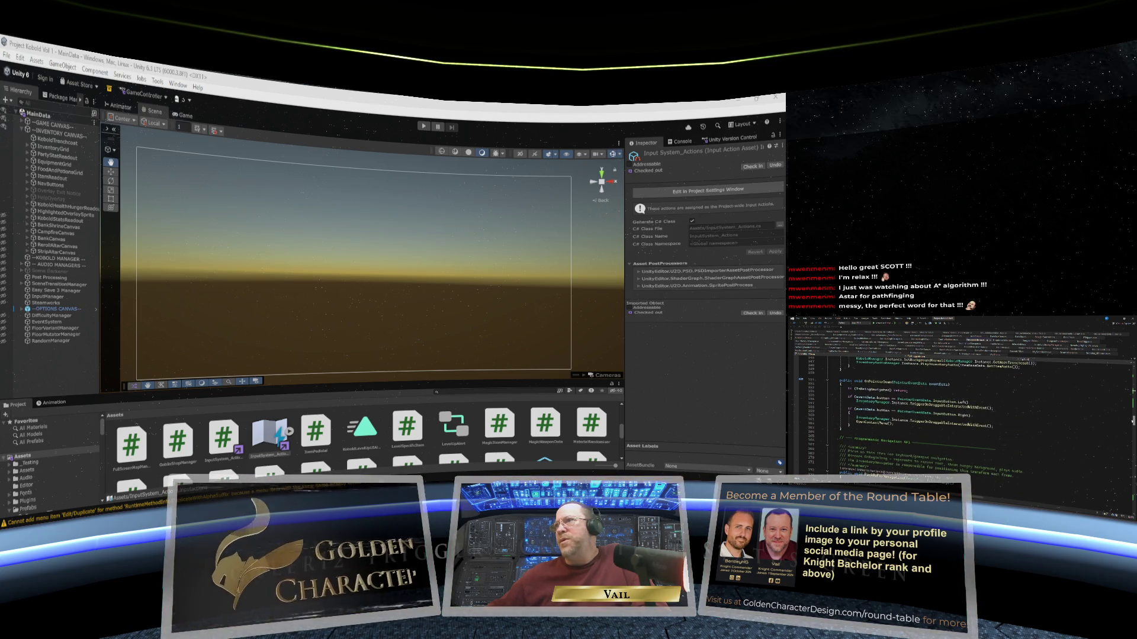
pyautogui.scroll(8, 962, 415)
pyautogui.scroll(4, 962, 414)
pyautogui.scroll(6, 962, 414)
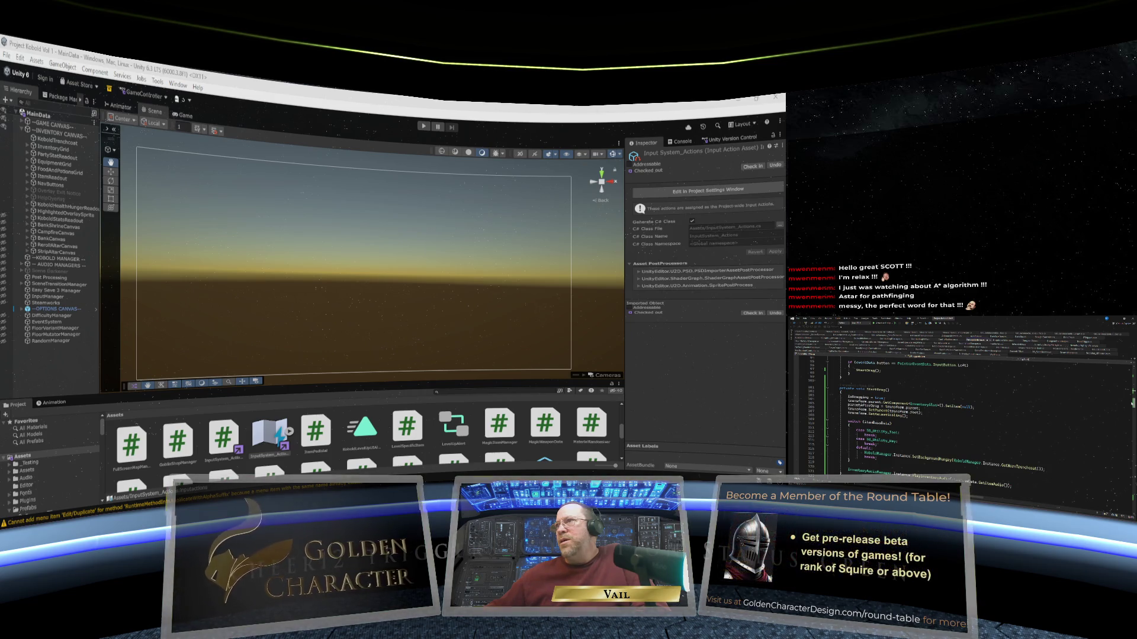
pyautogui.scroll(-3, 962, 414)
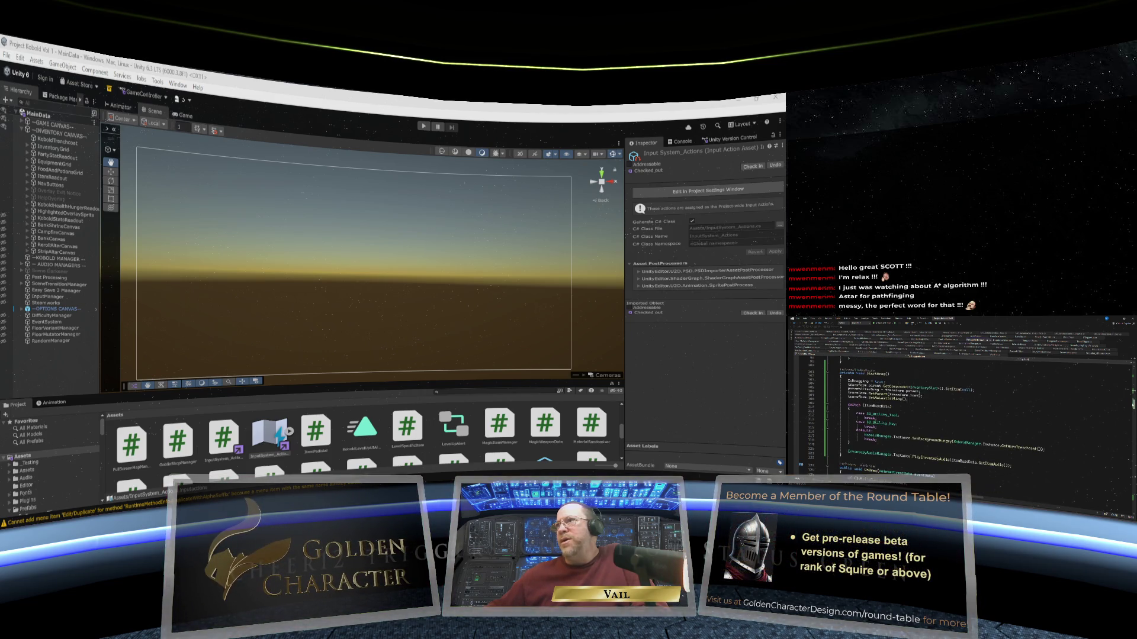
pyautogui.scroll(-2, 962, 414)
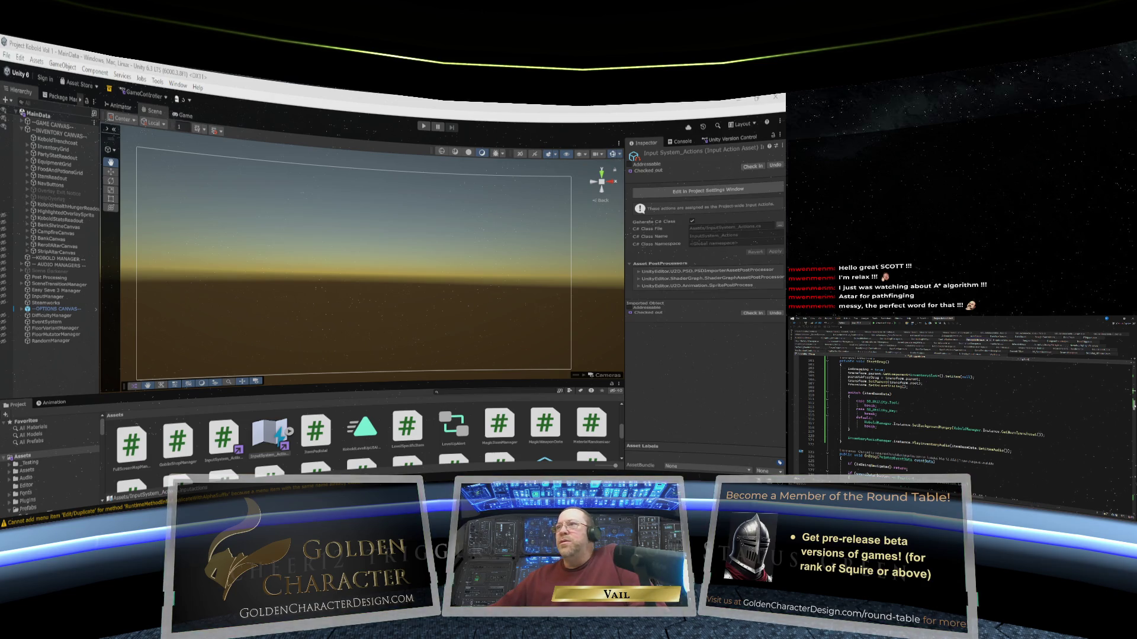
pyautogui.scroll(5, 962, 414)
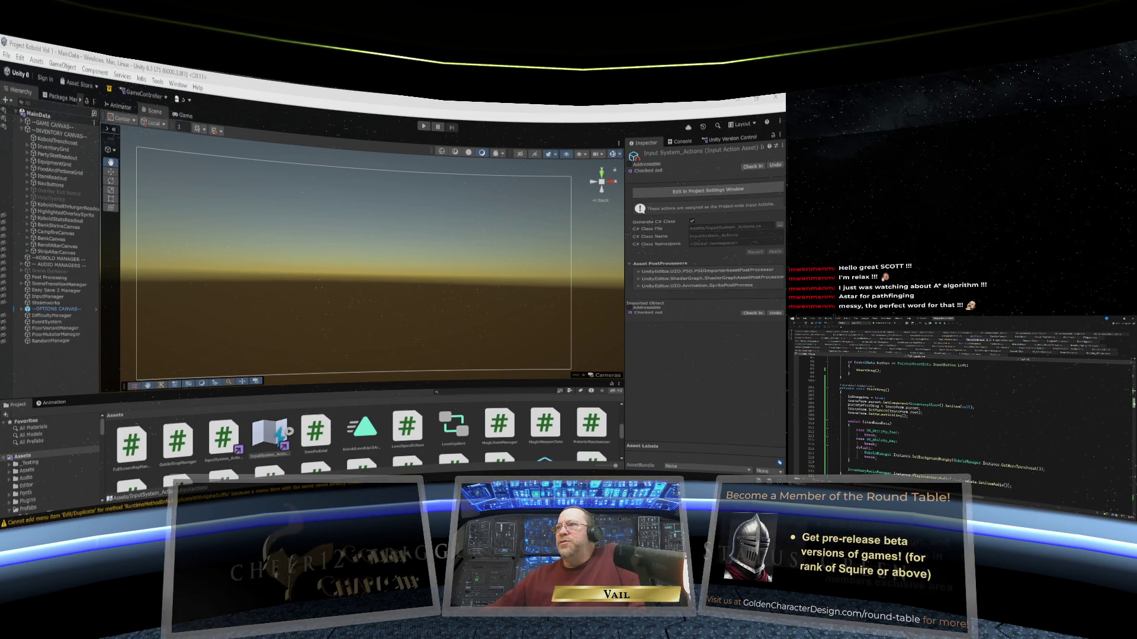
pyautogui.scroll(-15, 962, 414)
pyautogui.scroll(-4, 962, 414)
pyautogui.scroll(-3, 962, 415)
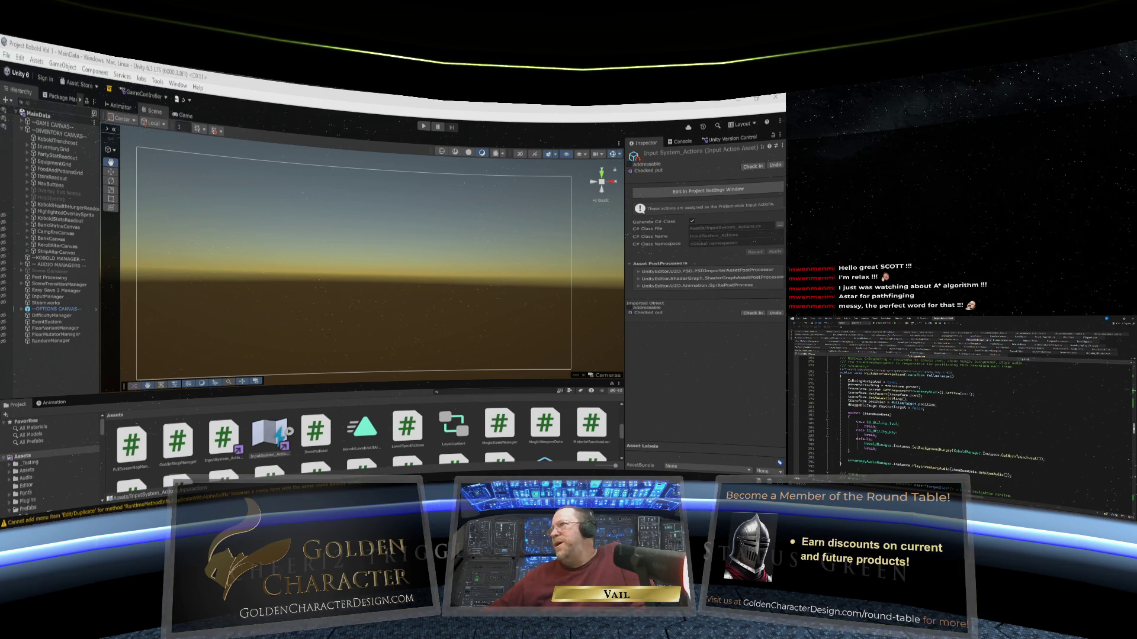
pyautogui.scroll(-1, 941, 408)
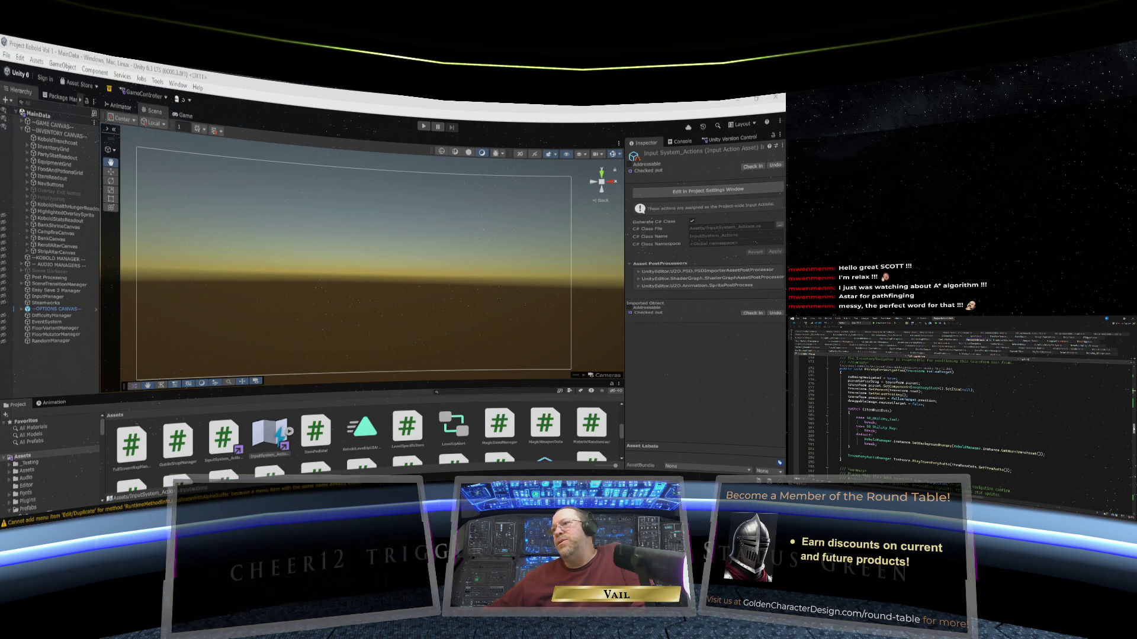
pyautogui.scroll(2, 941, 408)
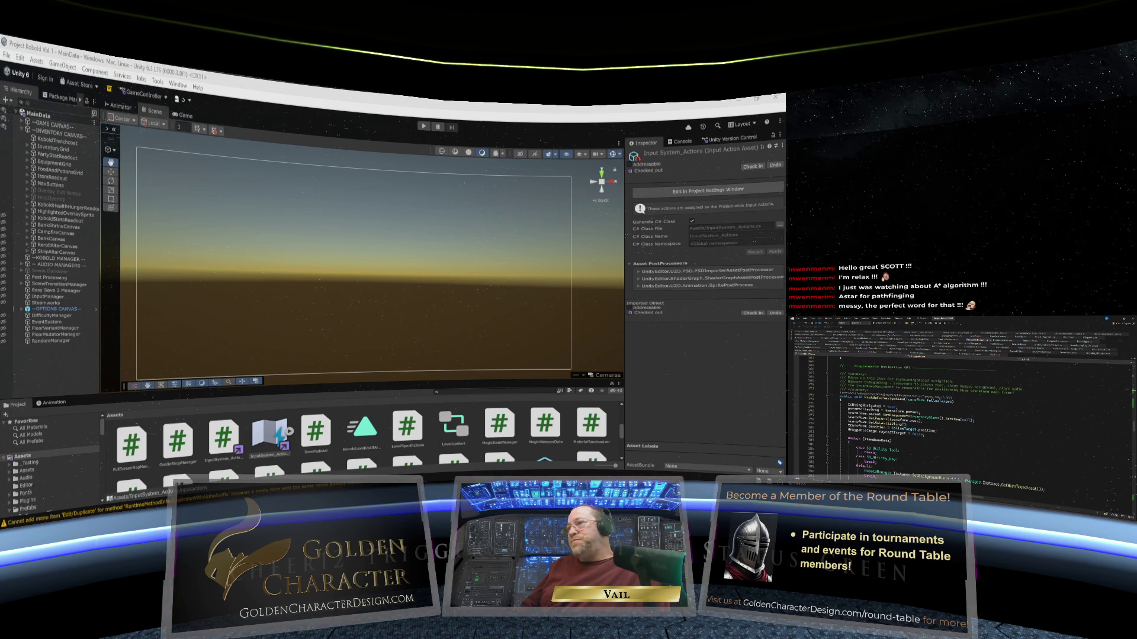
pyautogui.press('Tab')
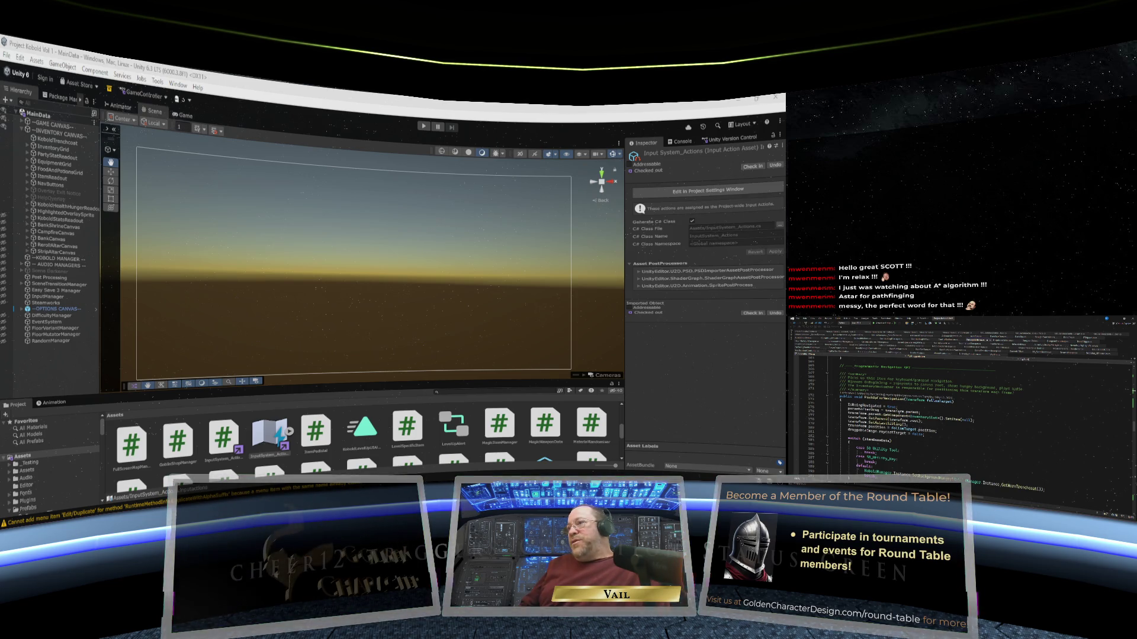
# Complete the line as SetItem(null); and place the cursor in the empty method below.
pyautogui.write('null);')
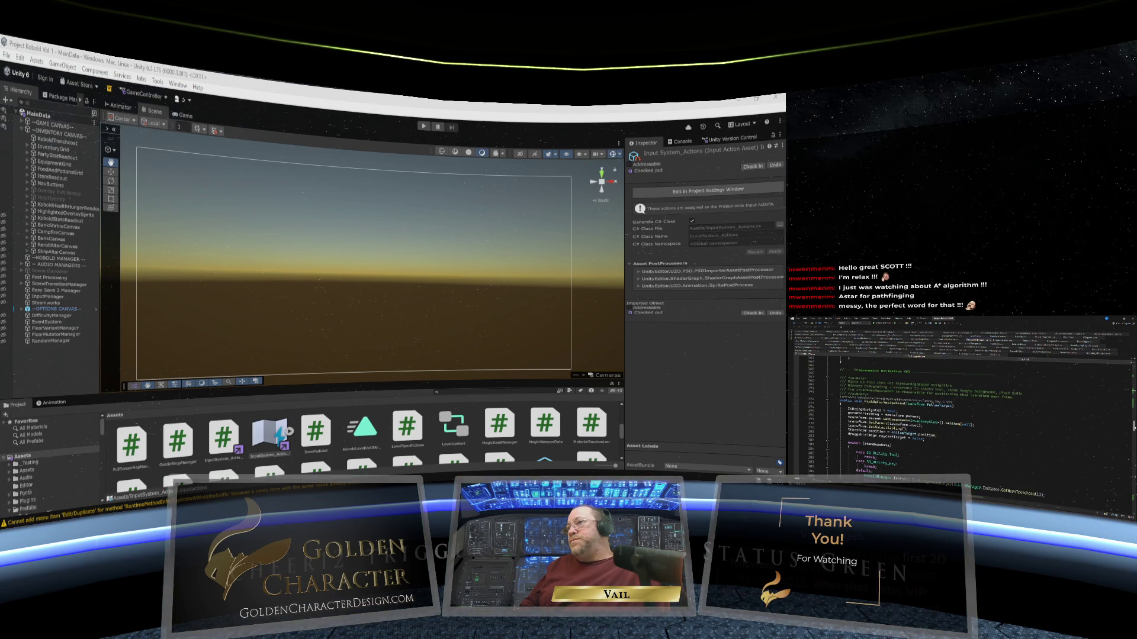
pyautogui.scroll(-20, 959, 415)
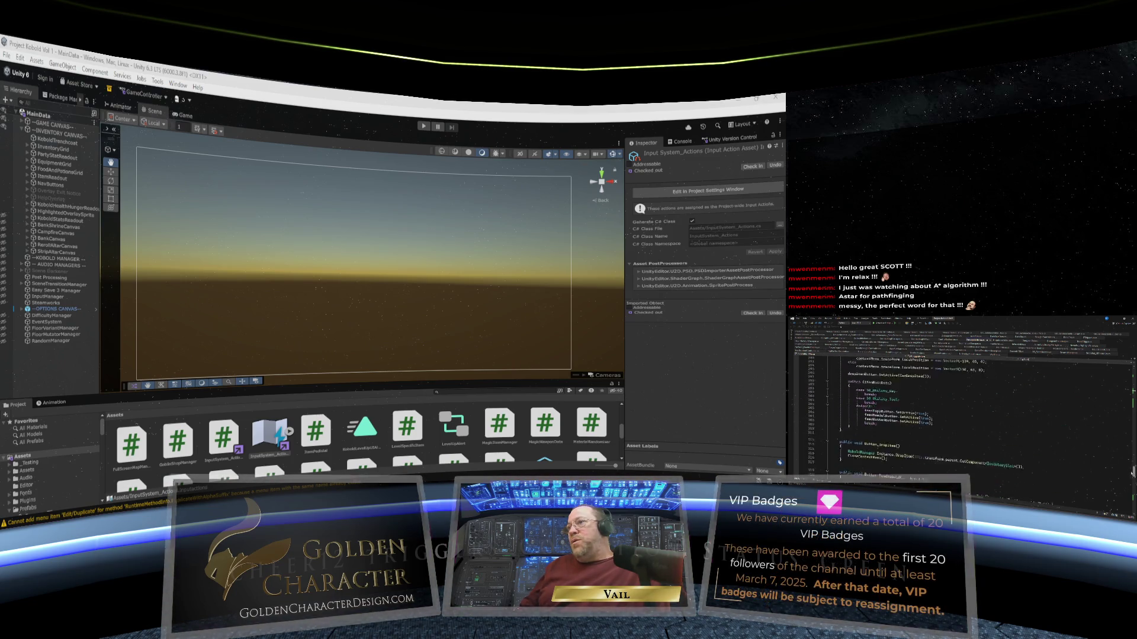
pyautogui.scroll(-20, 959, 402)
pyautogui.scroll(-1, 959, 402)
pyautogui.click(852, 409)
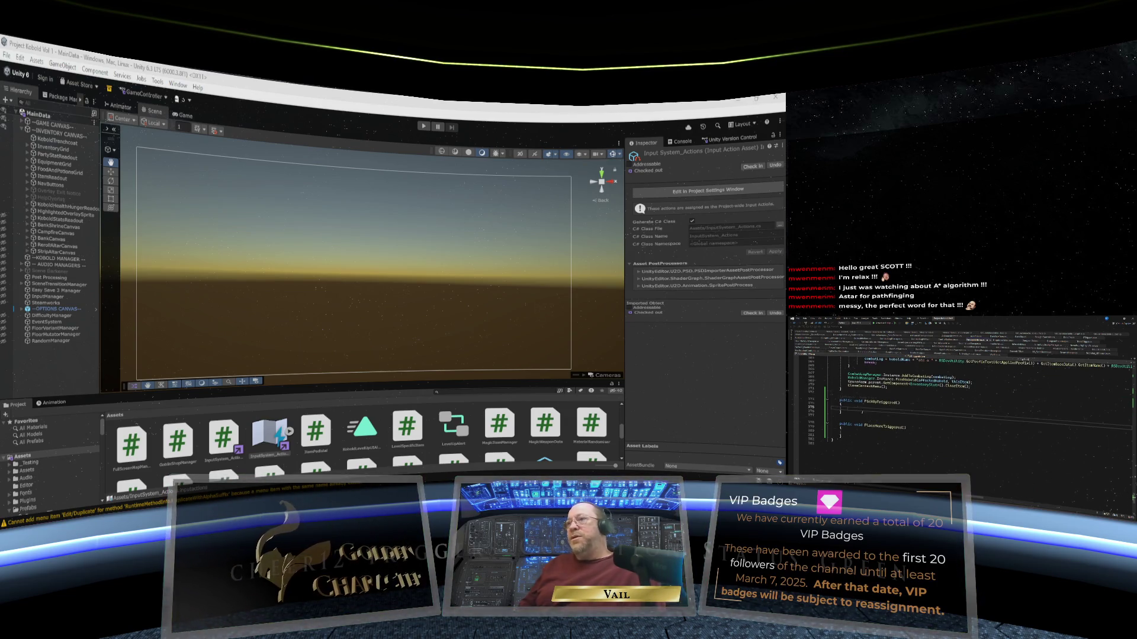
# Add the PickUp call inside the empty trigger method, then switch to the NavigationMGR file.
pyautogui.write('Pi')
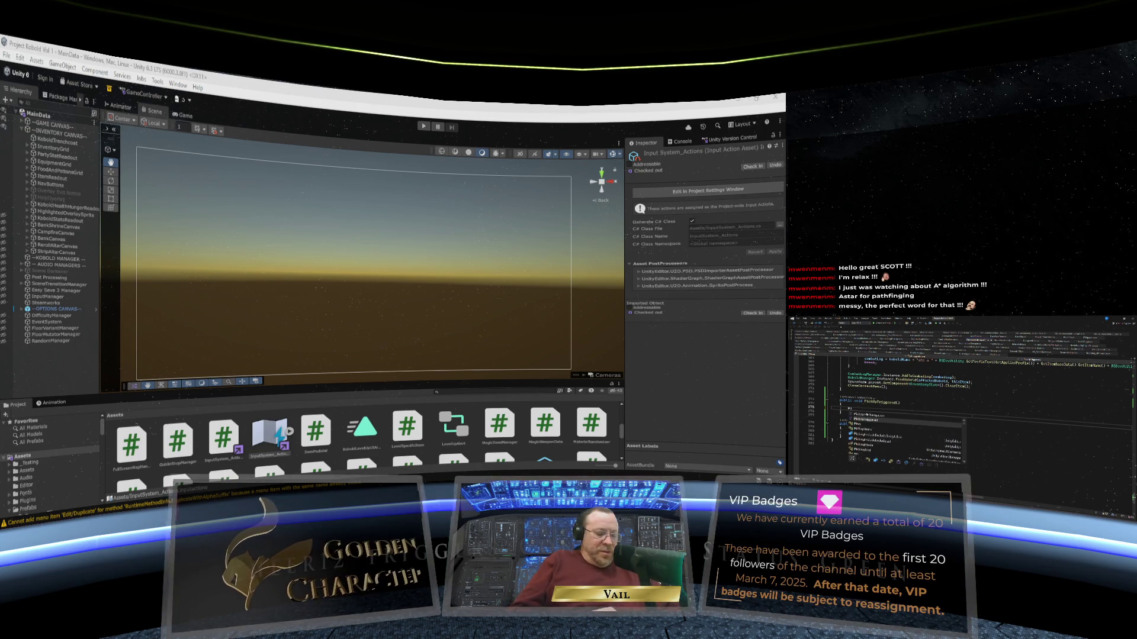
pyautogui.write('ckUpI')
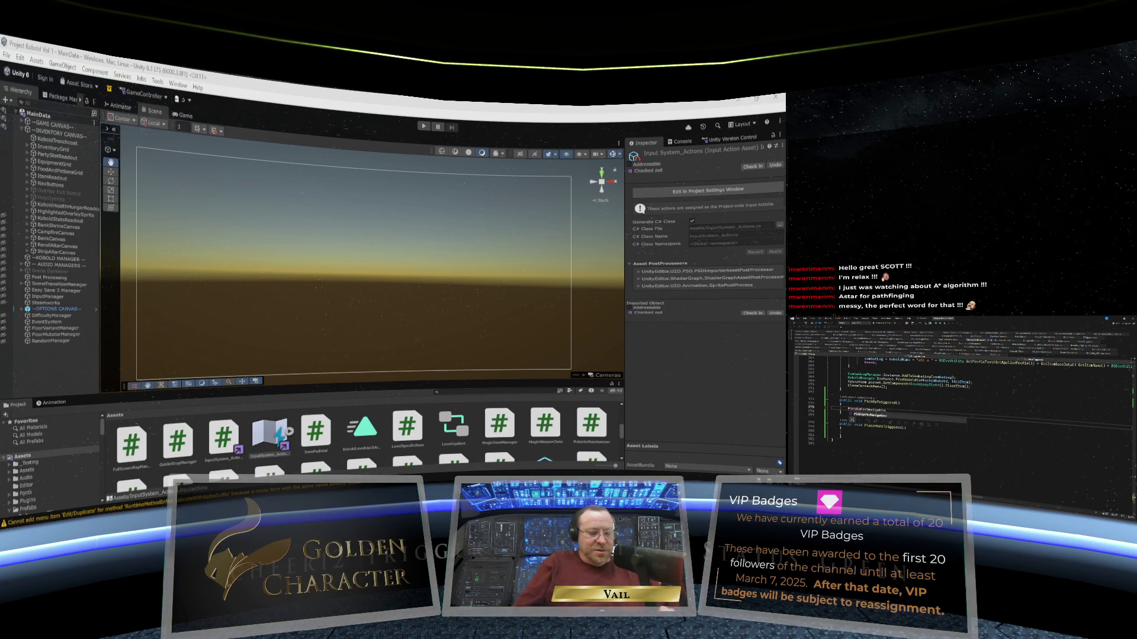
pyautogui.write('ion')
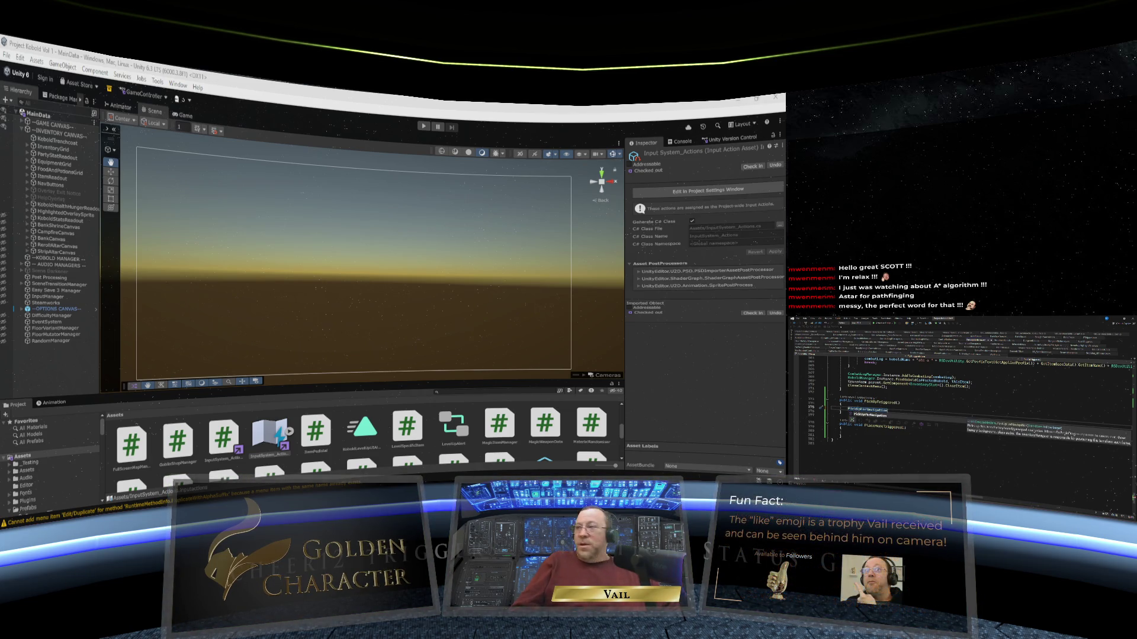
pyautogui.write('();')
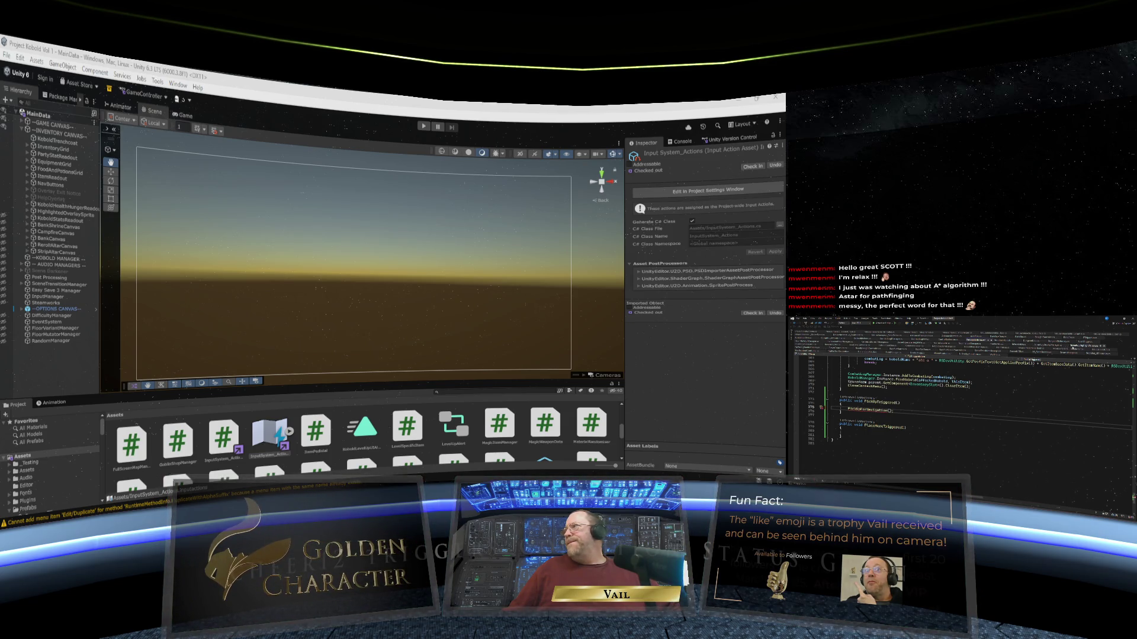
pyautogui.click(1092, 350)
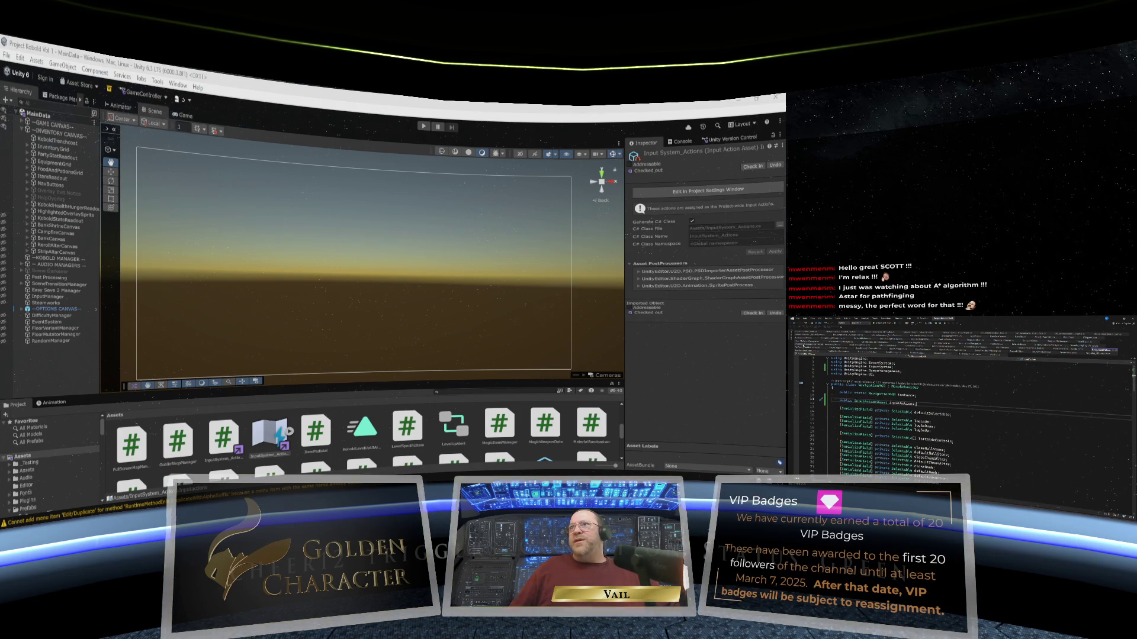
pyautogui.hotkey('ctrl', 'Tab')
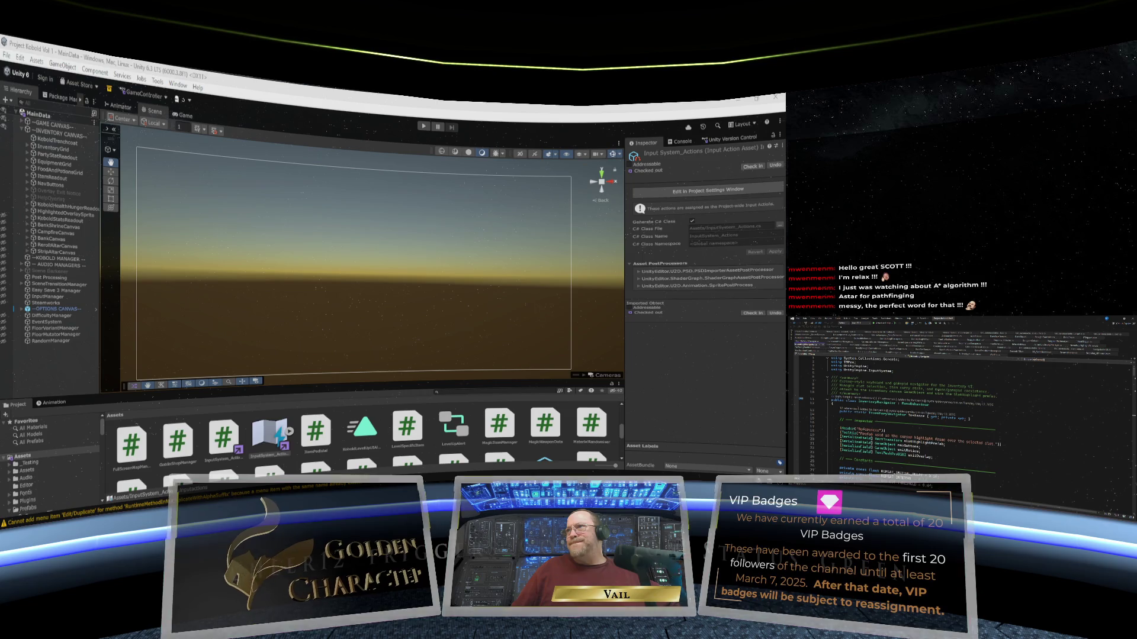
pyautogui.scroll(-3, 938, 391)
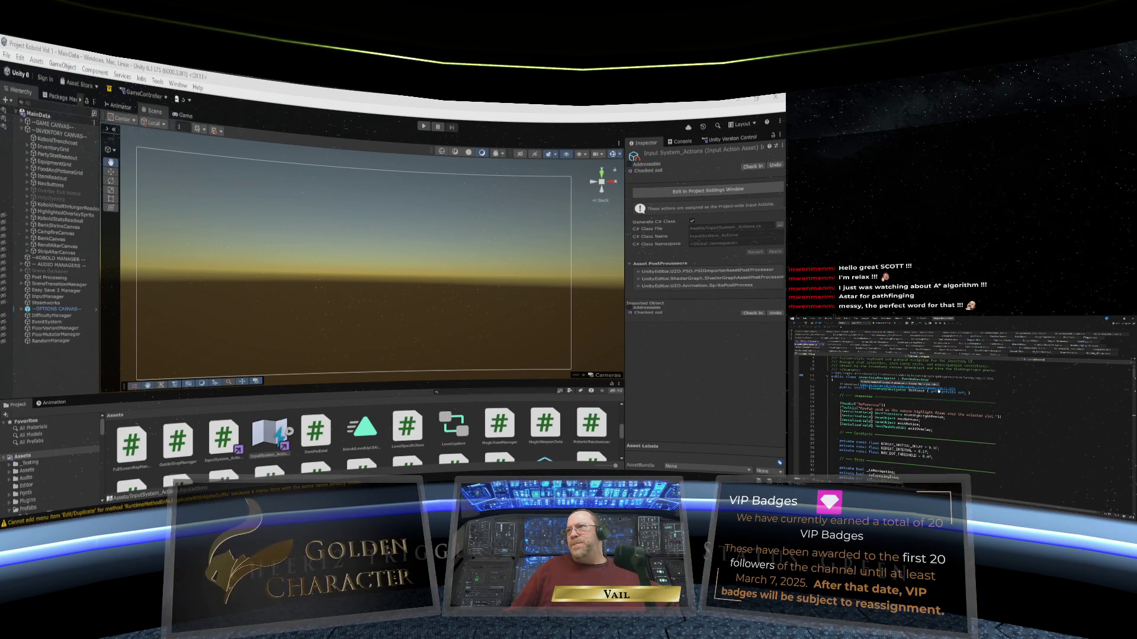
pyautogui.scroll(-5, 938, 392)
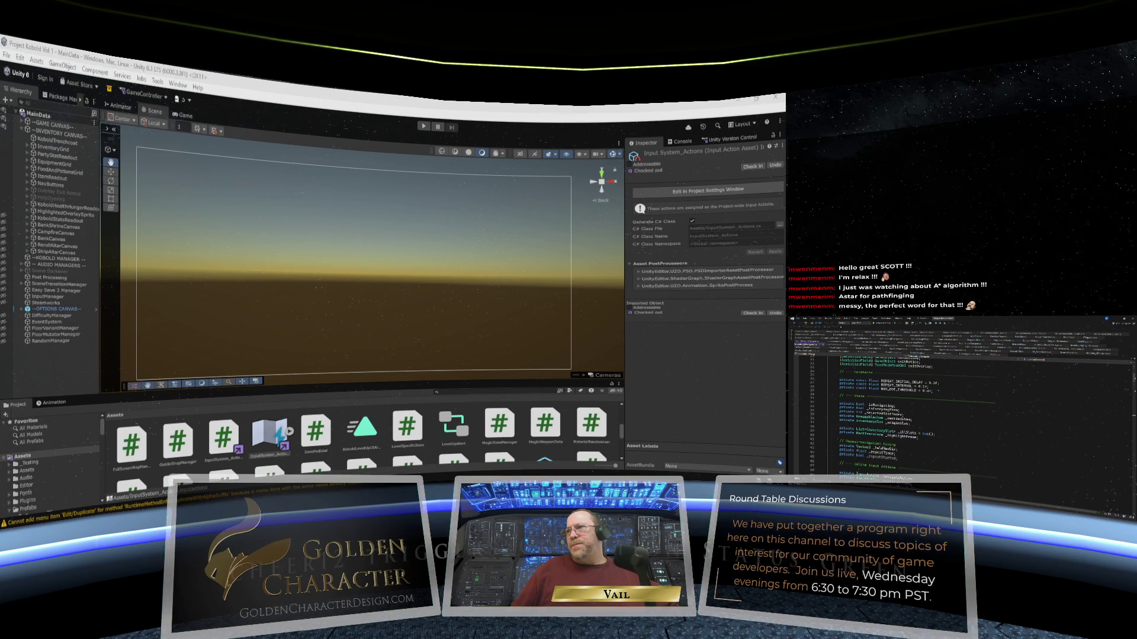
pyautogui.scroll(-10, 939, 392)
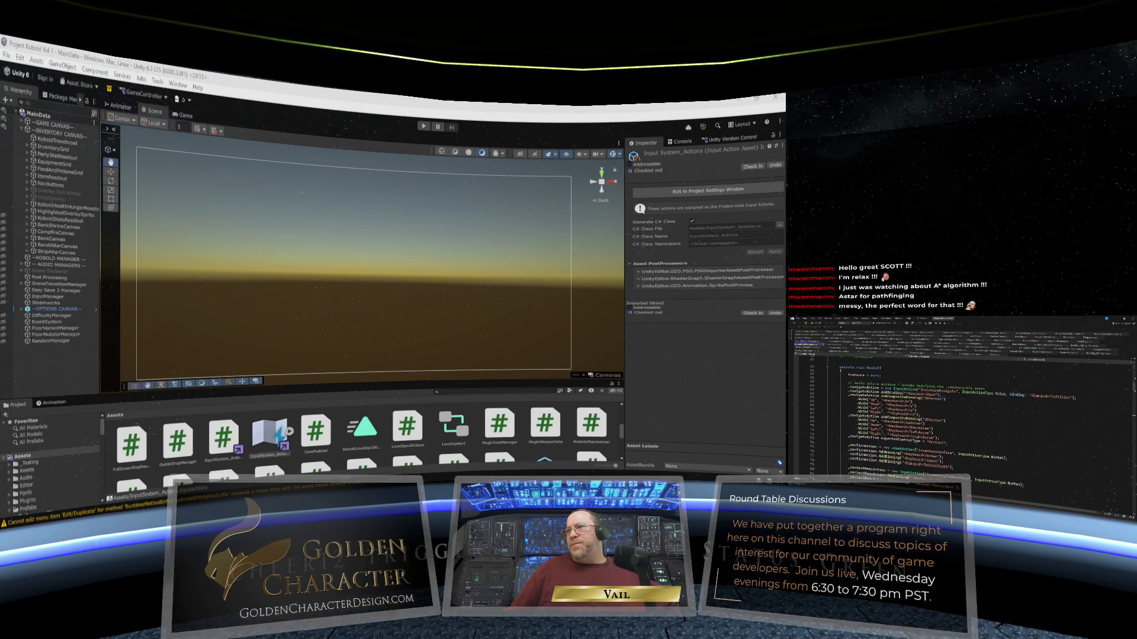
pyautogui.scroll(-10, 939, 391)
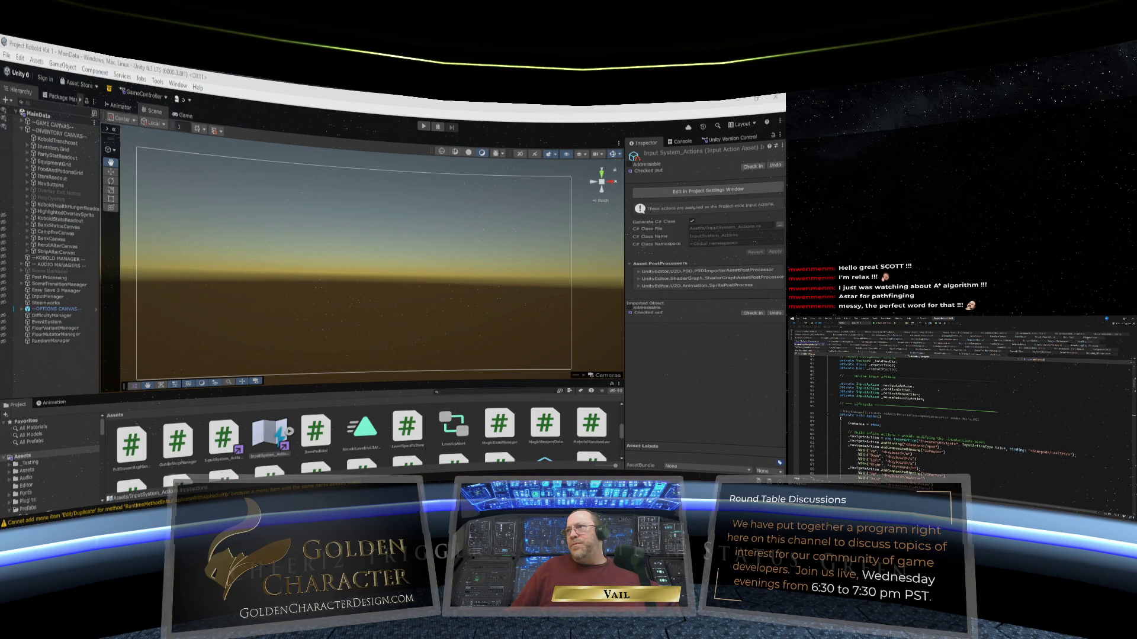
pyautogui.scroll(-8, 959, 414)
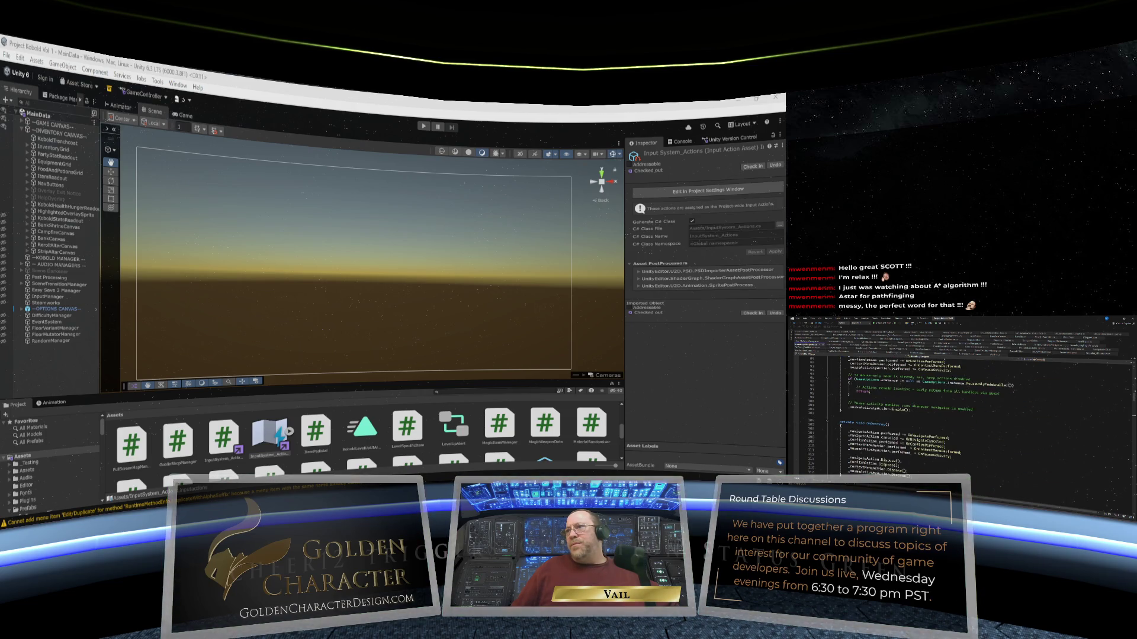
pyautogui.scroll(-15, 959, 415)
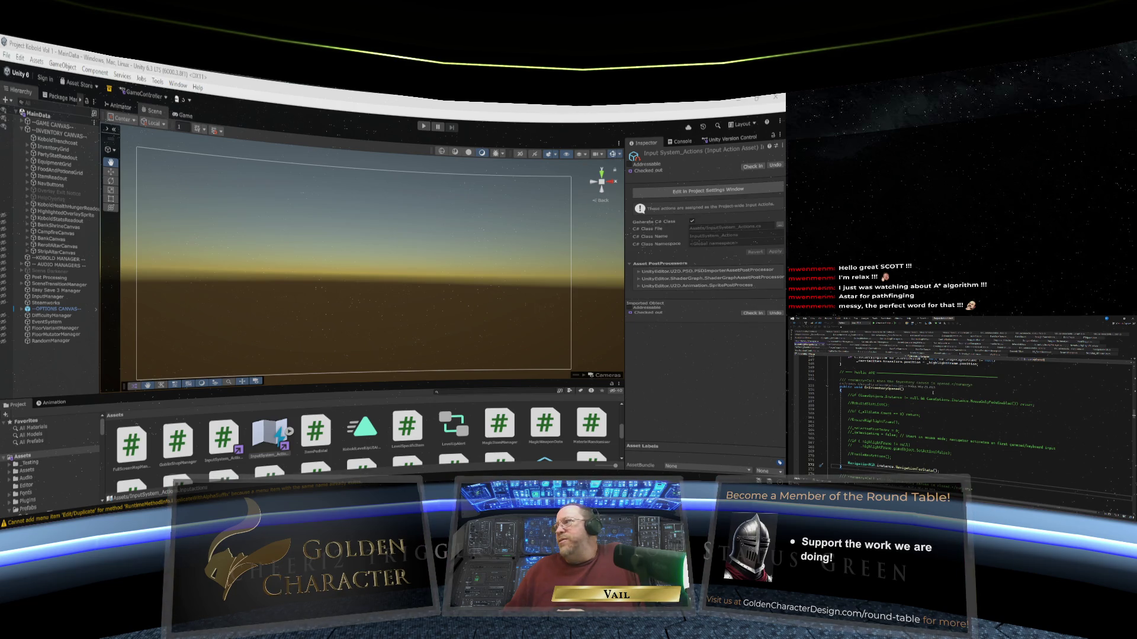
pyautogui.scroll(-1, 971, 426)
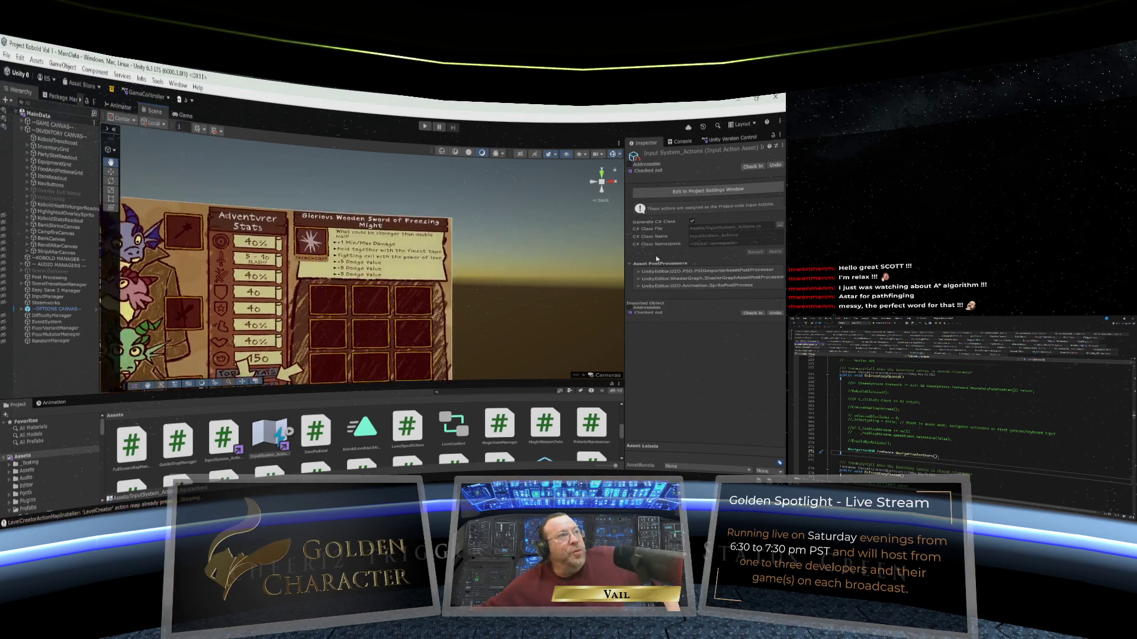
# Pan the Scene view until the three dragons and the Adventurer Stats panel are fully visible.
pyautogui.moveTo(358, 276); pyautogui.dragTo(540, 211)
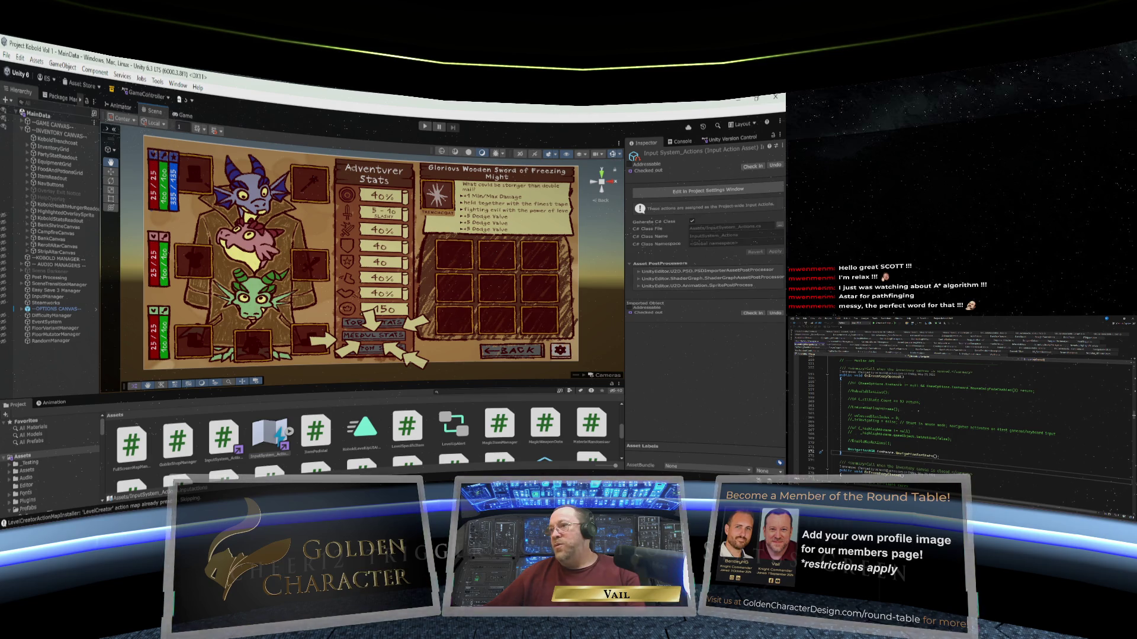
pyautogui.scroll(-6, 960, 415)
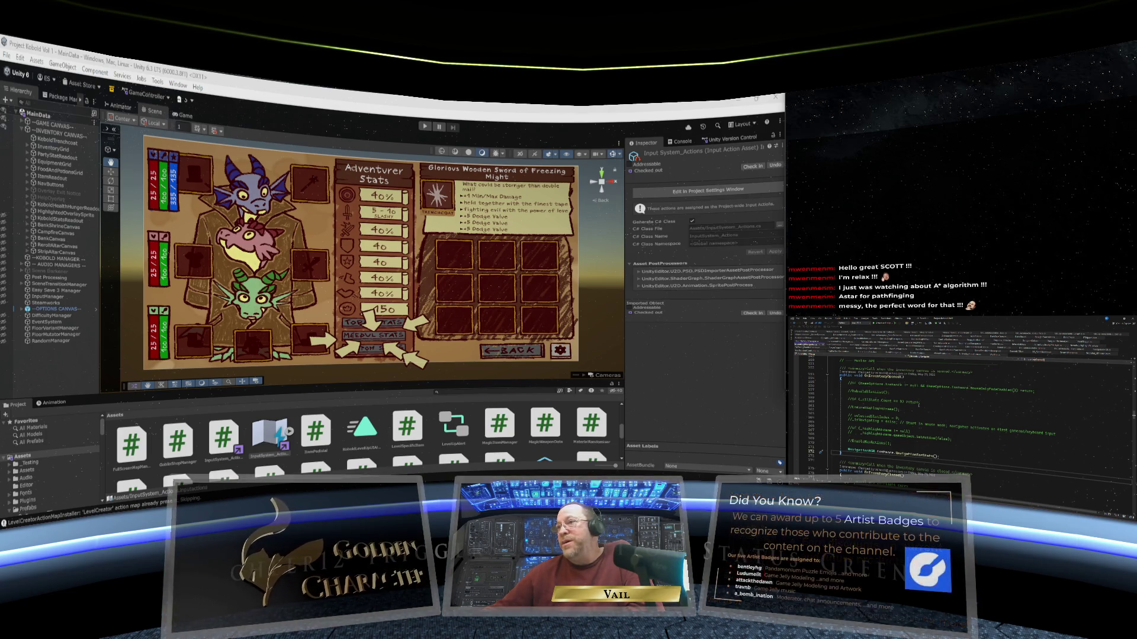
pyautogui.scroll(1, 971, 414)
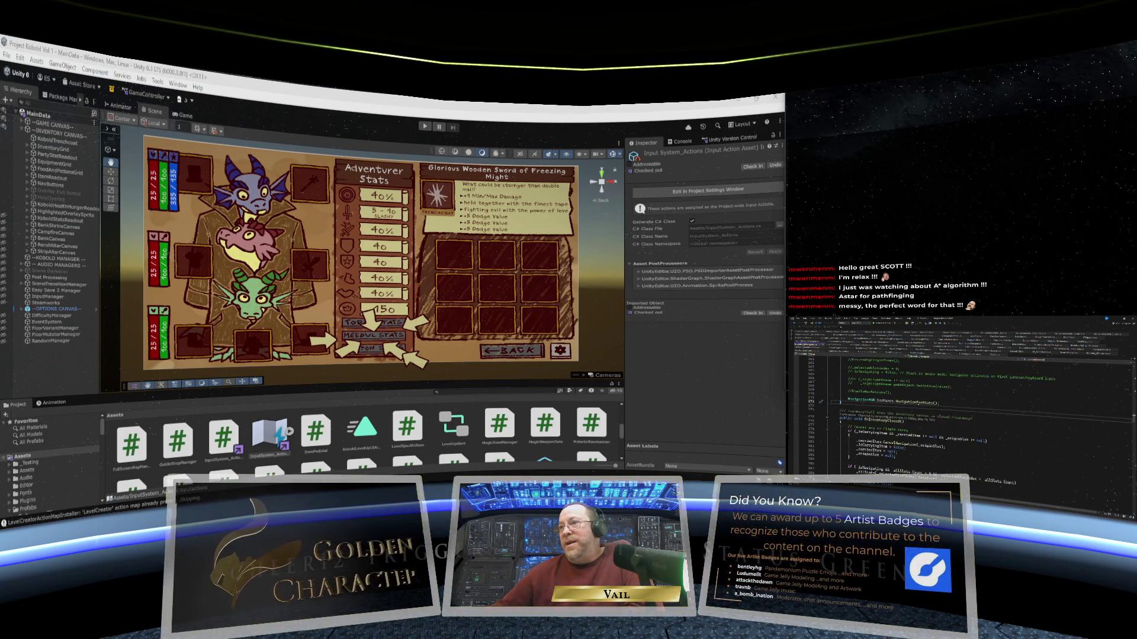
pyautogui.scroll(-4, 959, 415)
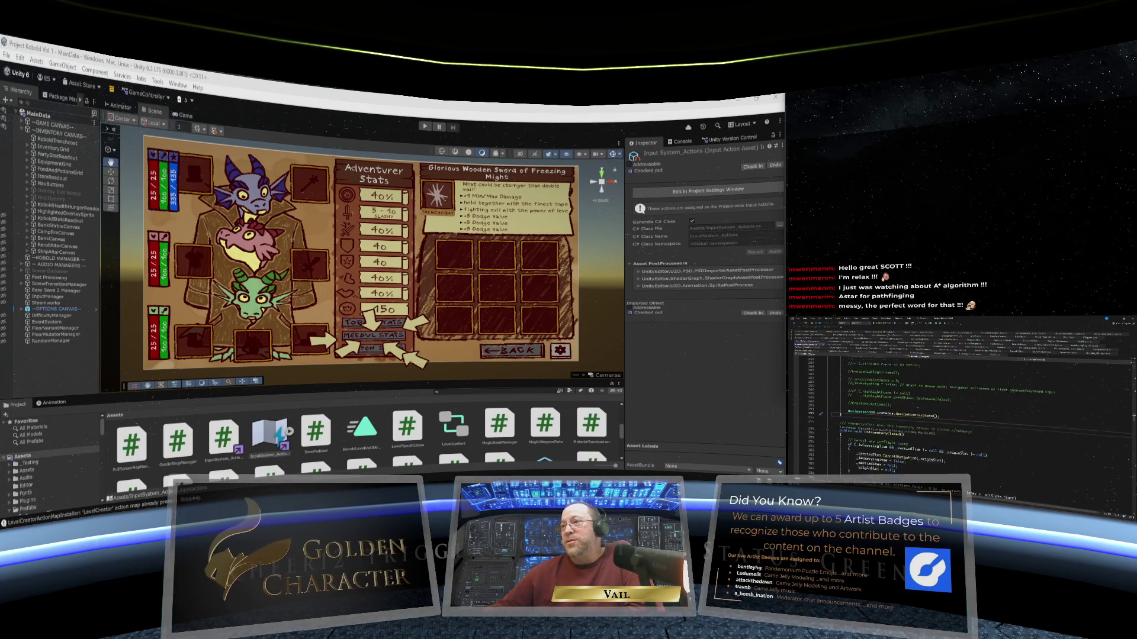
pyautogui.scroll(6, 959, 415)
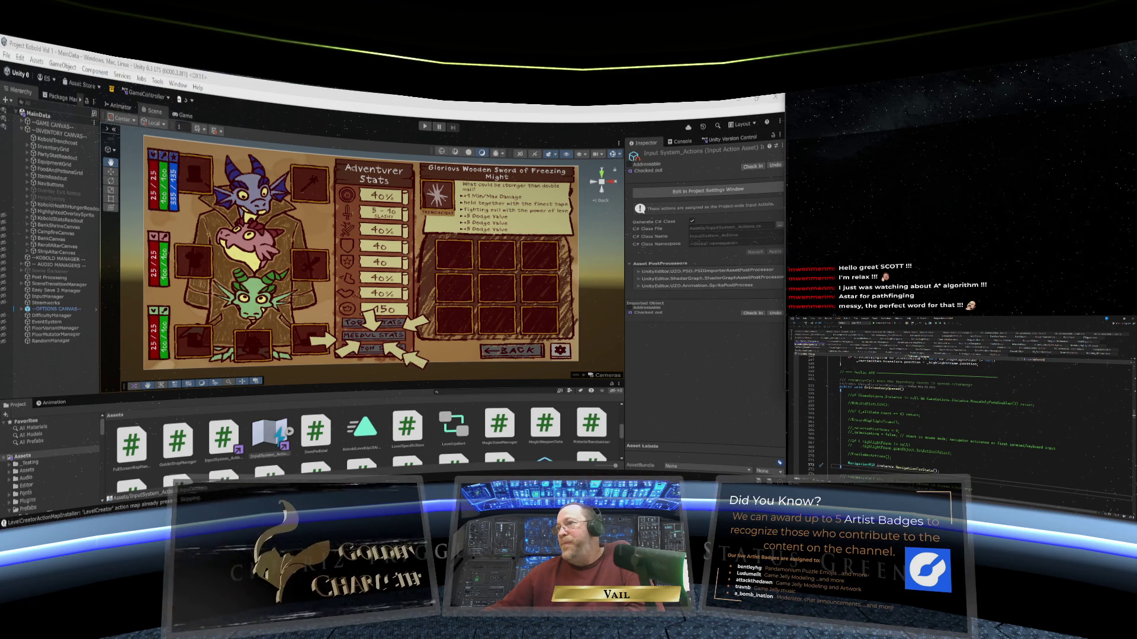
pyautogui.scroll(-1, 959, 415)
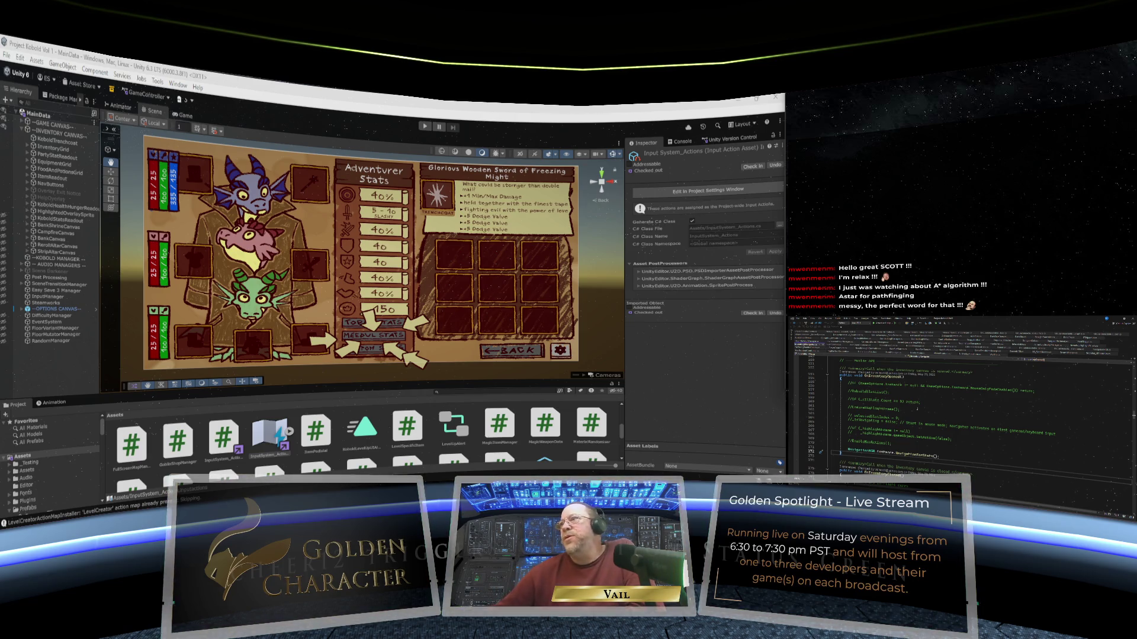
pyautogui.scroll(-2, 915, 397)
pyautogui.scroll(-5, 959, 403)
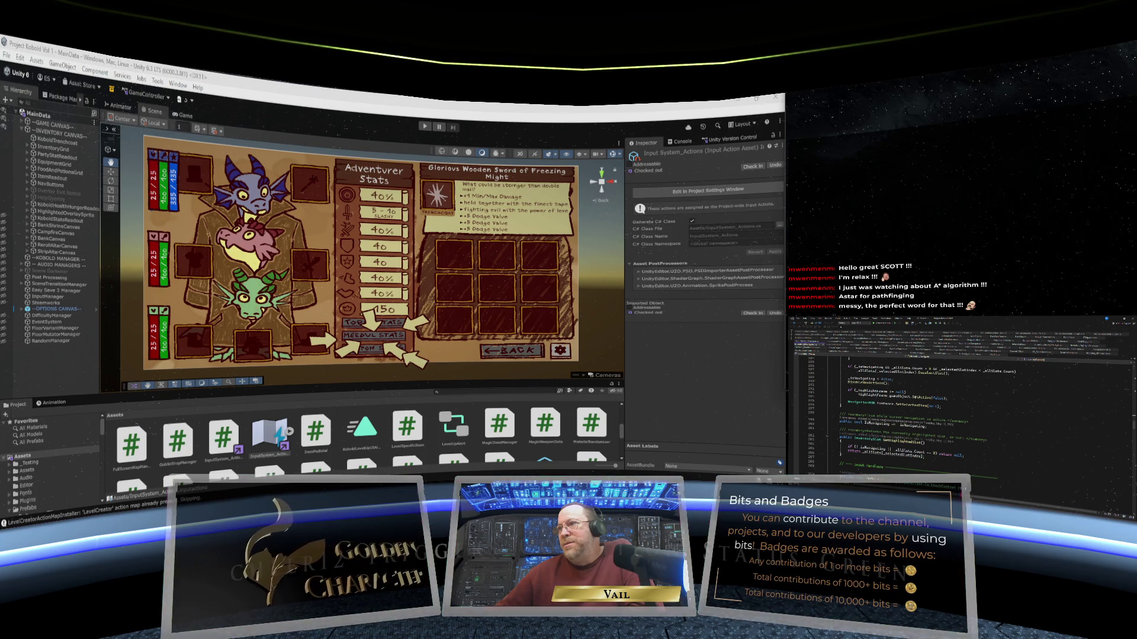
pyautogui.scroll(10, 971, 420)
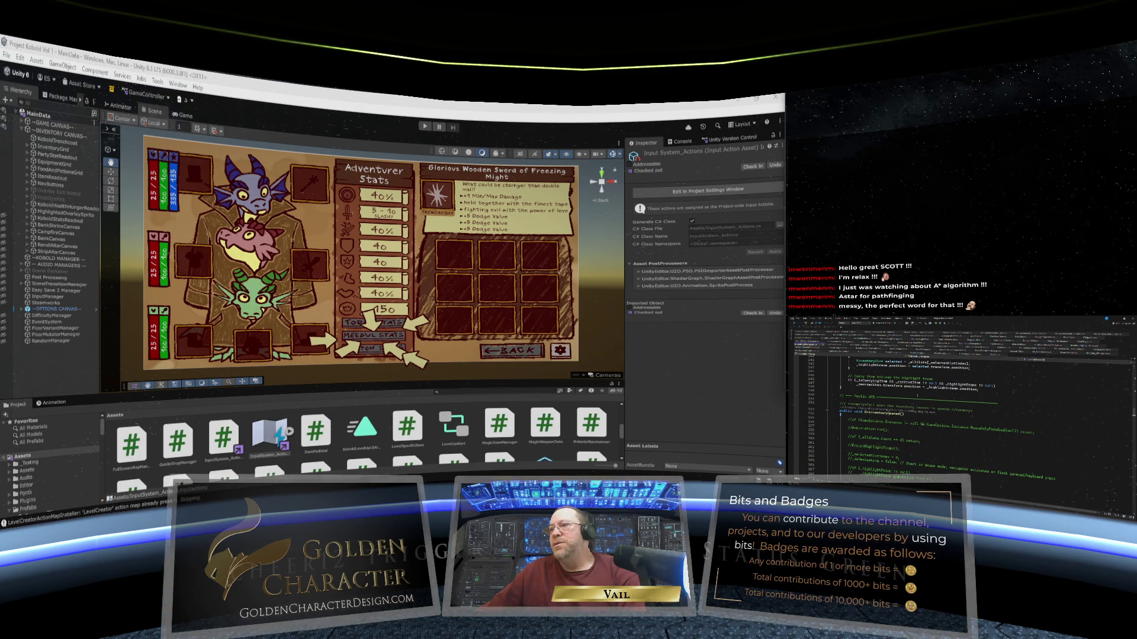
pyautogui.scroll(-8, 962, 421)
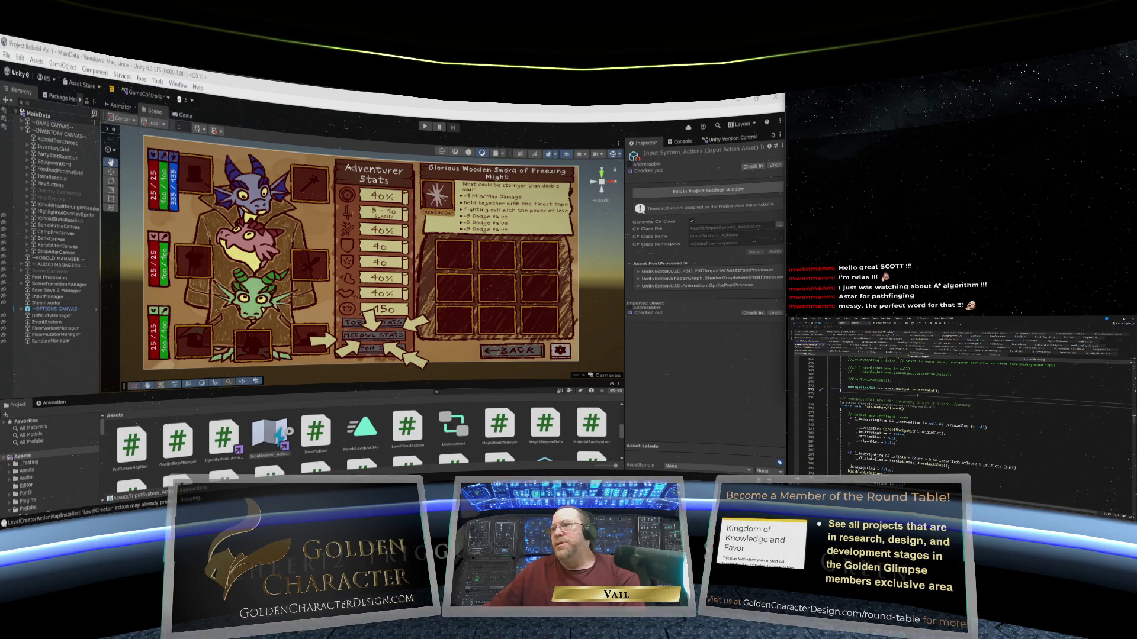
pyautogui.scroll(-3, 962, 414)
pyautogui.scroll(-3, 962, 415)
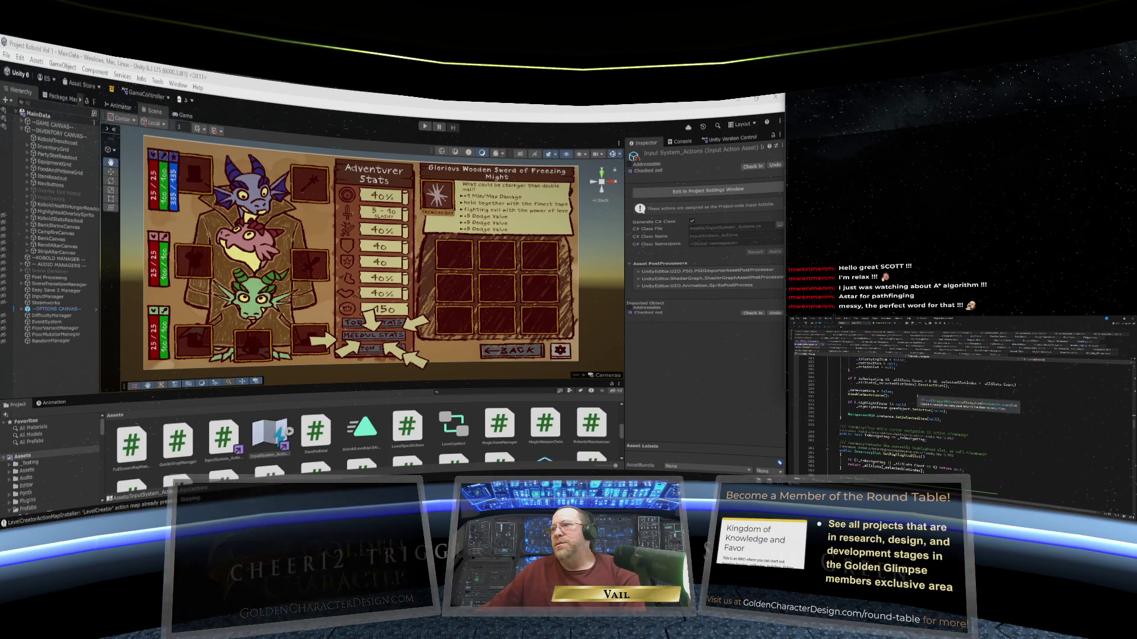
pyautogui.scroll(-5, 962, 414)
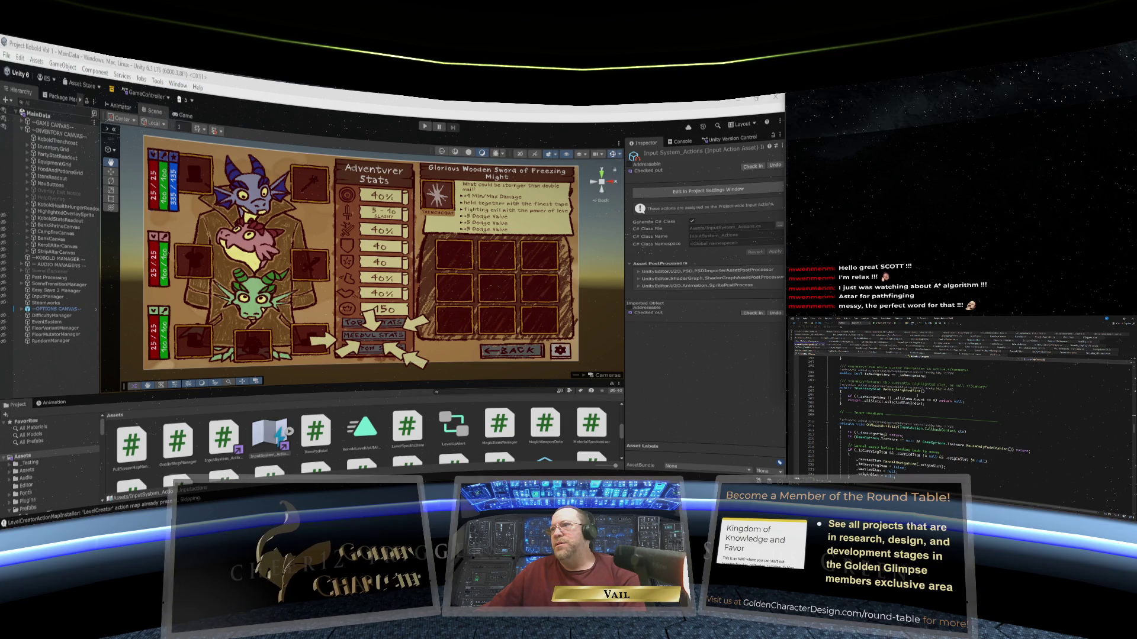
pyautogui.scroll(-4, 962, 414)
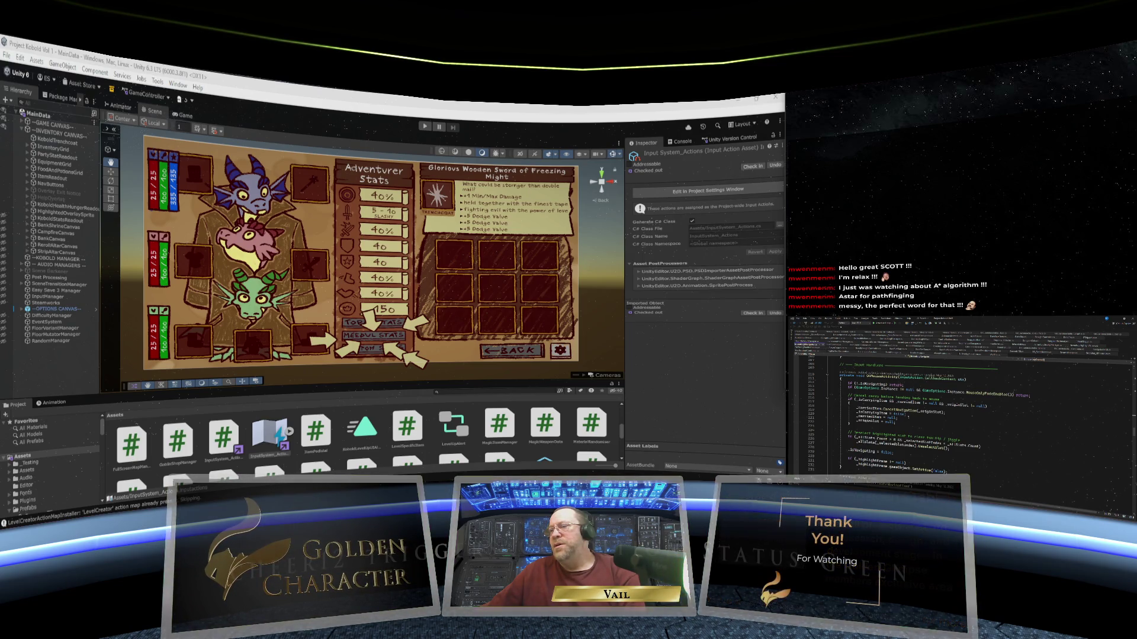
pyautogui.moveTo(888, 414)
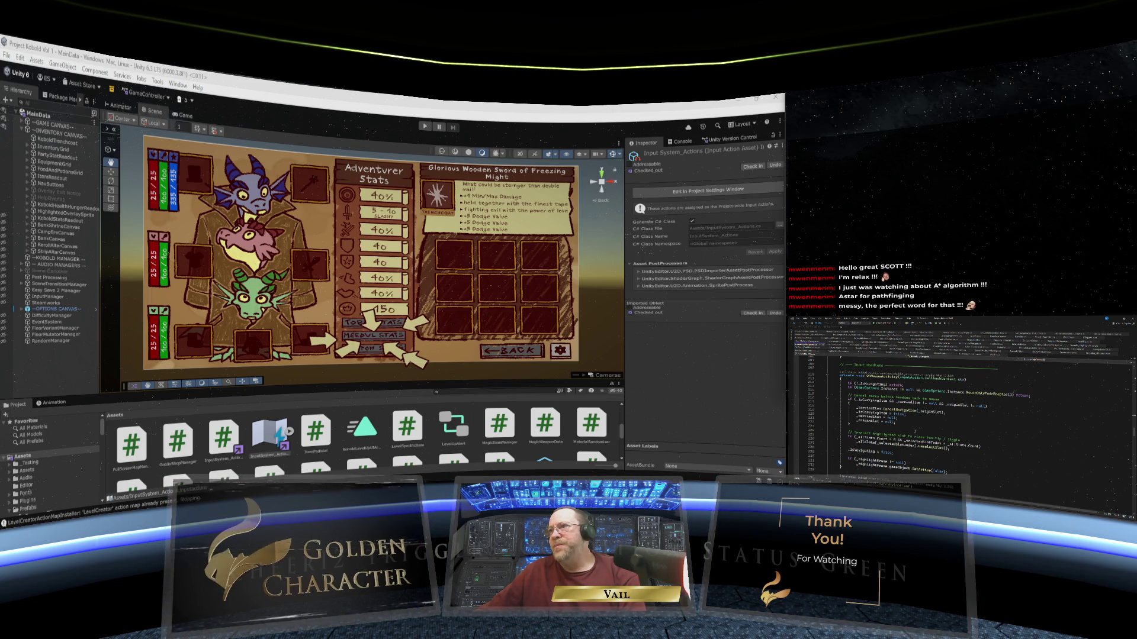
pyautogui.scroll(-3, 918, 414)
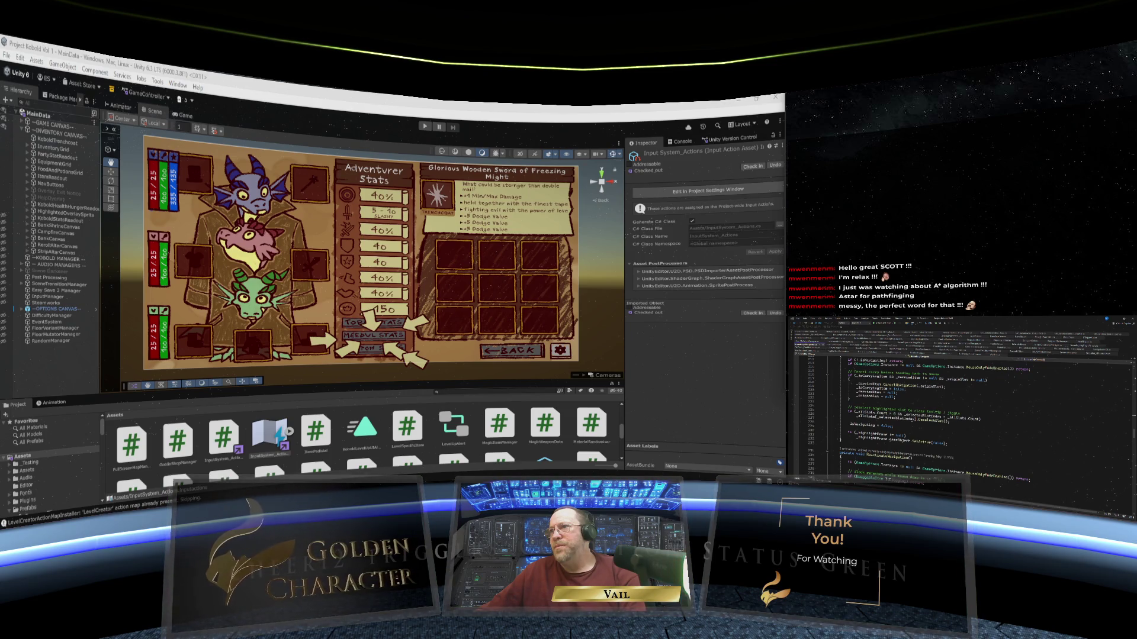
pyautogui.scroll(-1, 948, 415)
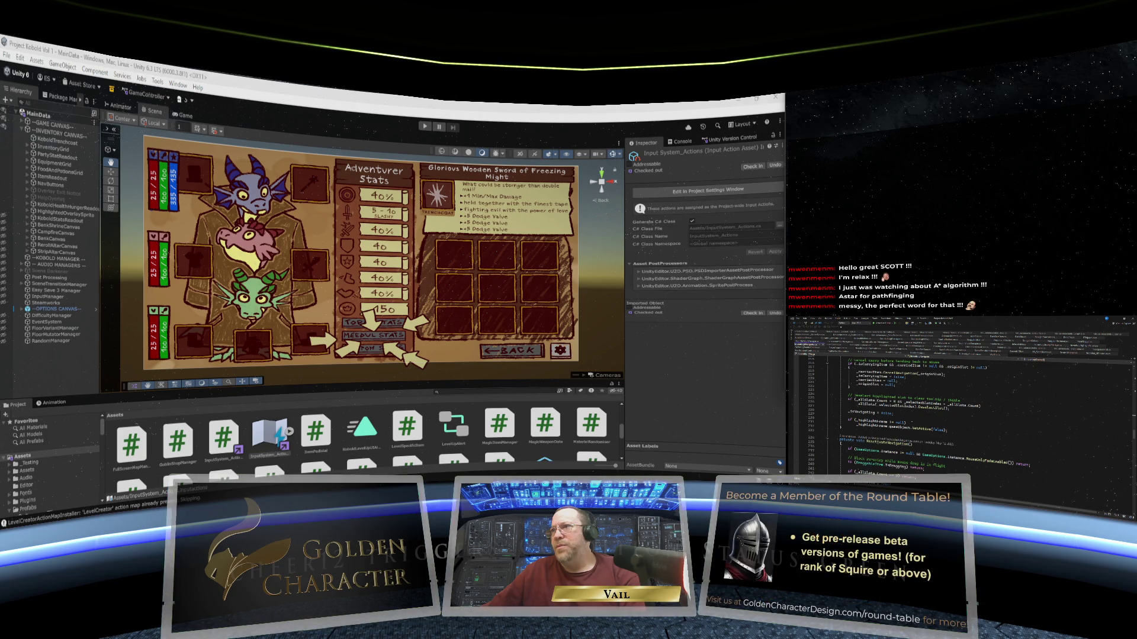
pyautogui.scroll(-5, 959, 415)
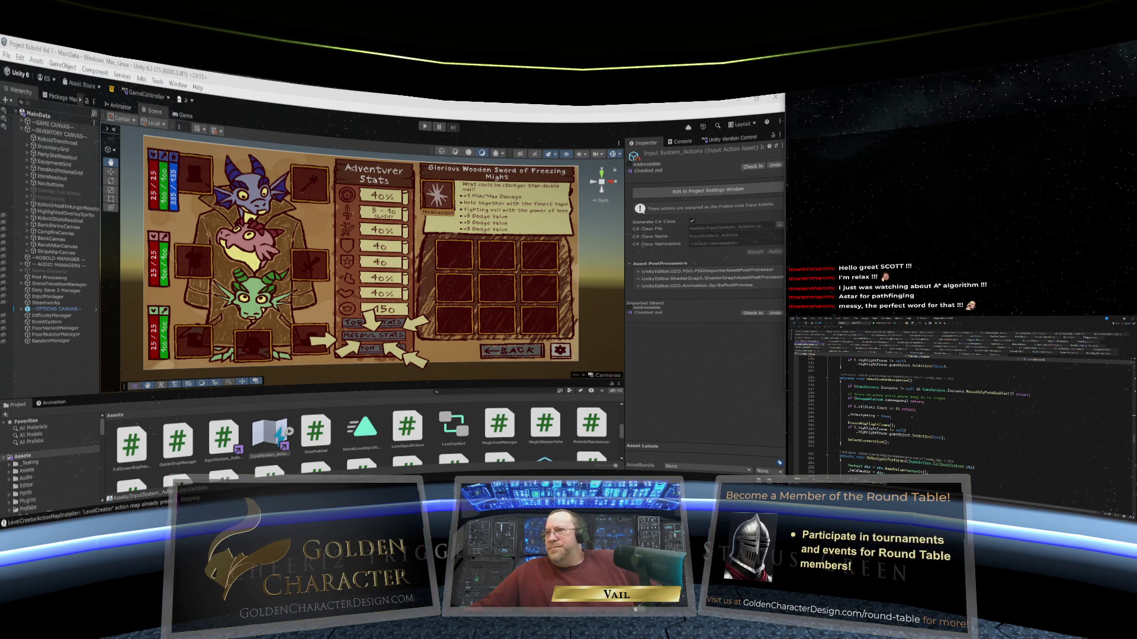
pyautogui.scroll(-2, 910, 418)
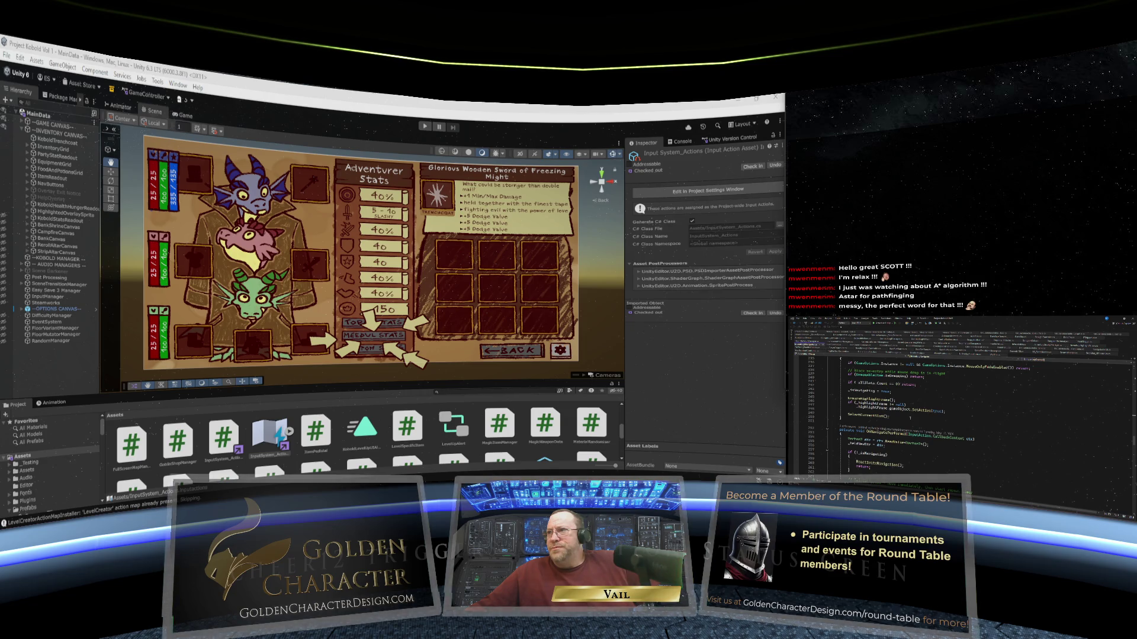
pyautogui.scroll(-1, 909, 418)
pyautogui.scroll(-2, 909, 421)
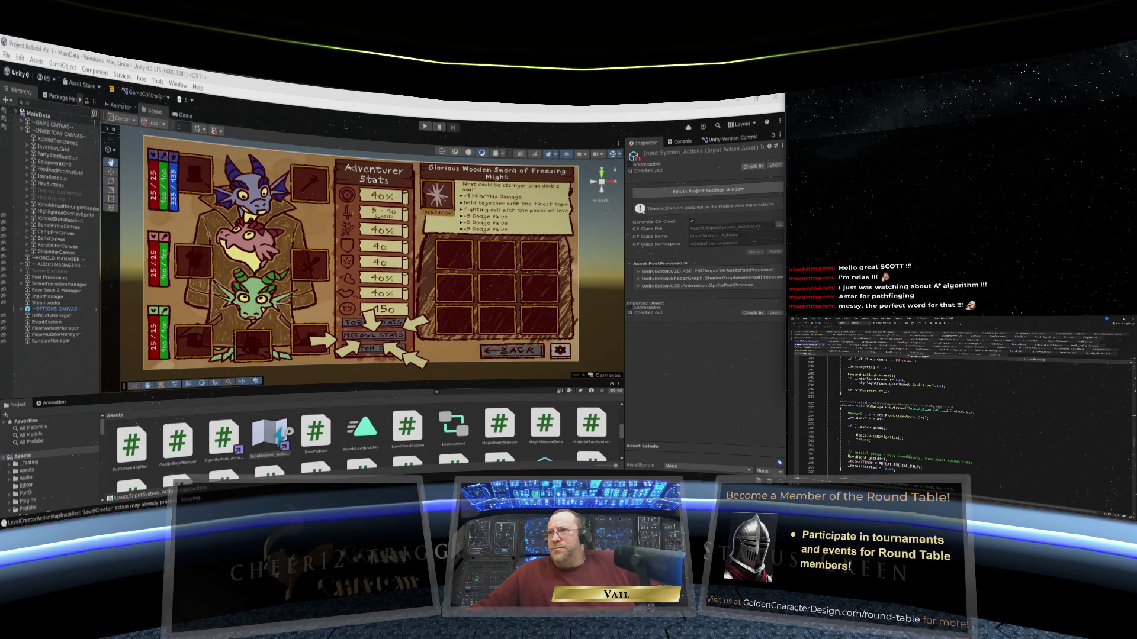
pyautogui.scroll(-2, 910, 418)
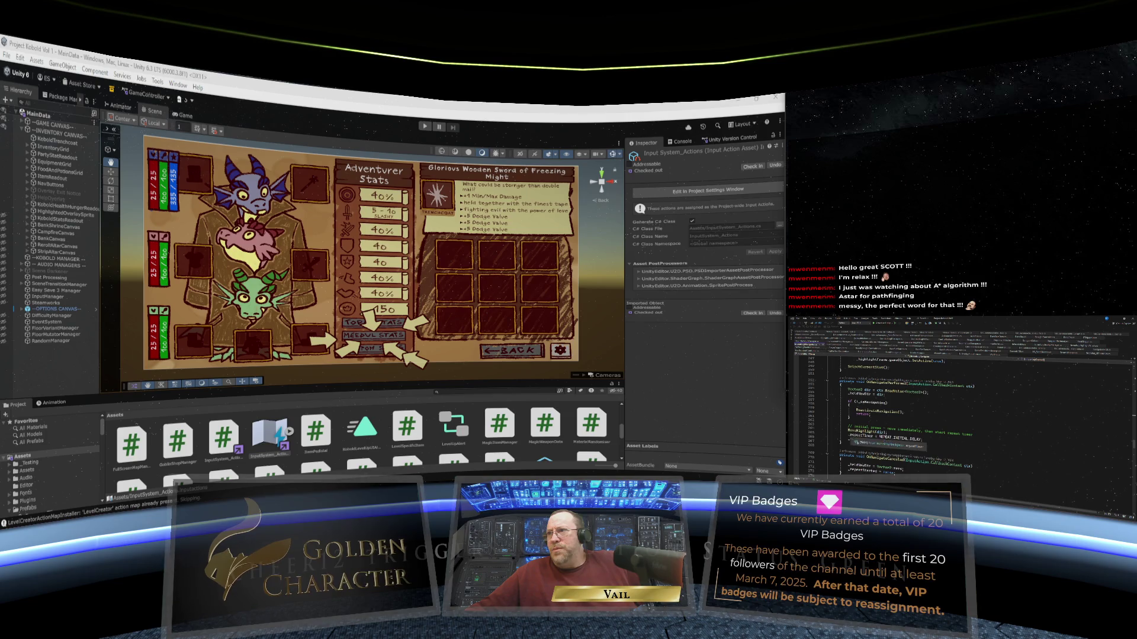
pyautogui.scroll(-2, 909, 418)
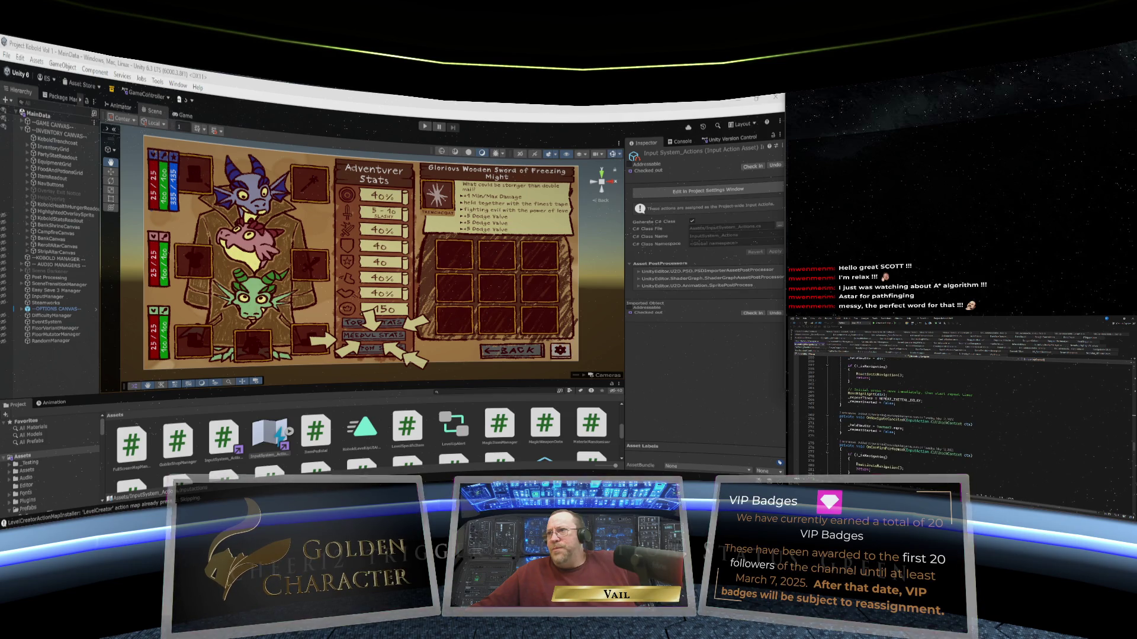
pyautogui.scroll(-2, 909, 418)
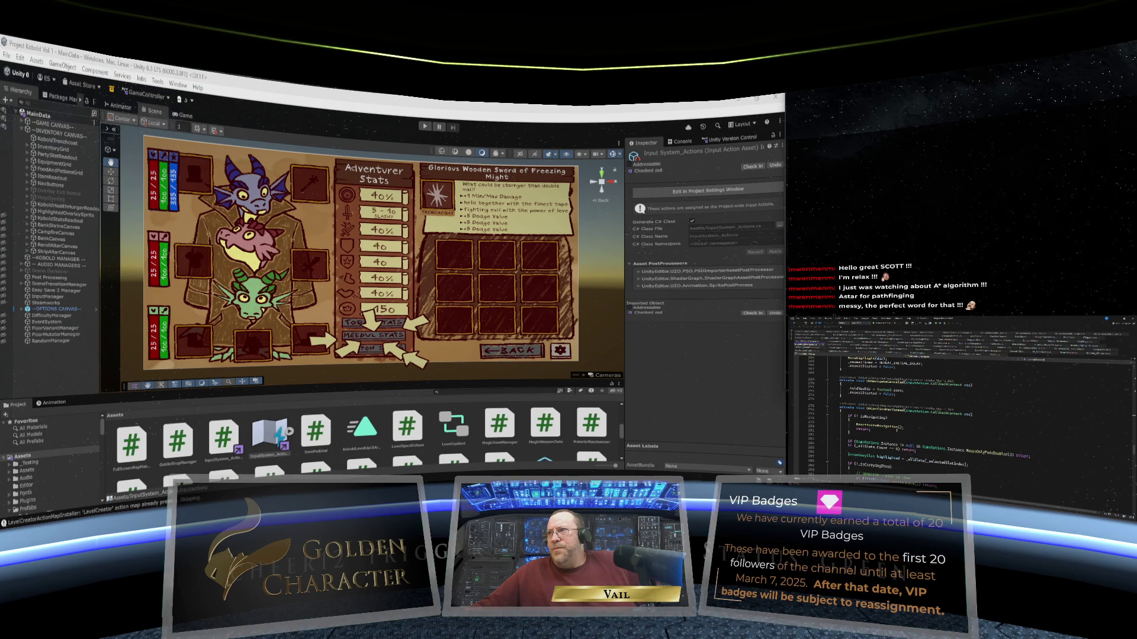
pyautogui.scroll(-3, 909, 418)
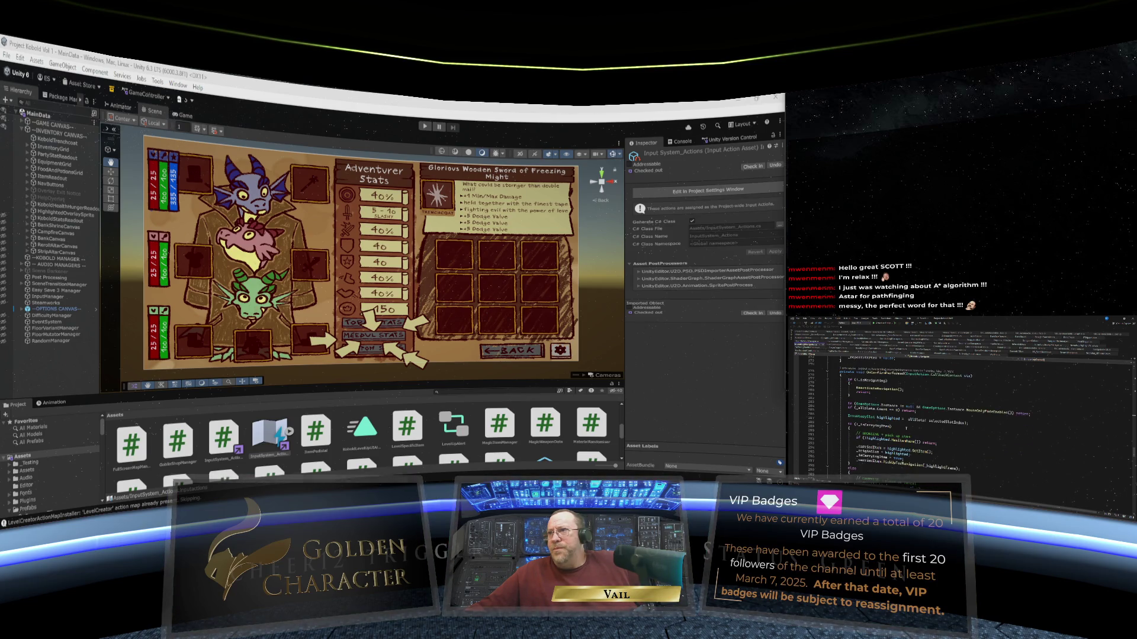
pyautogui.scroll(-3, 906, 428)
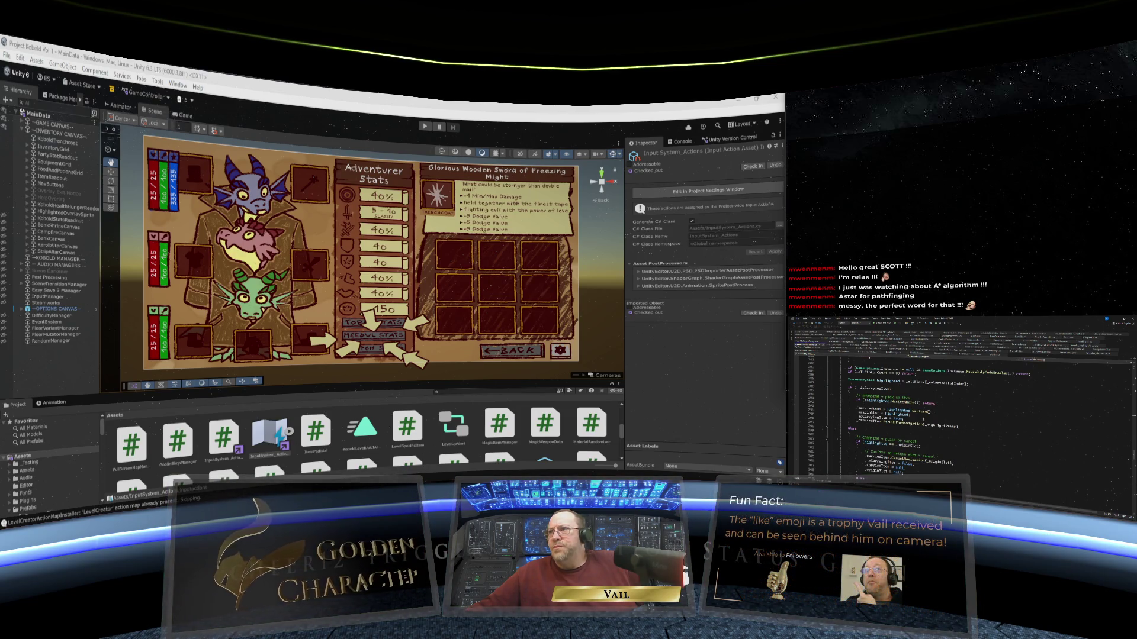
pyautogui.scroll(-1, 905, 414)
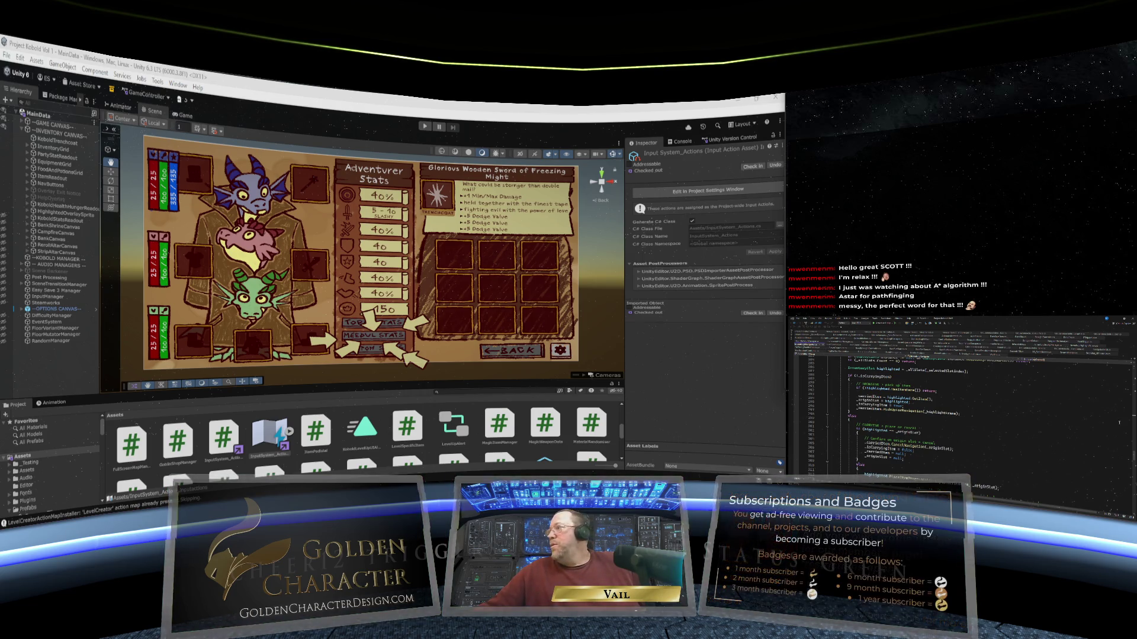
pyautogui.click(941, 413)
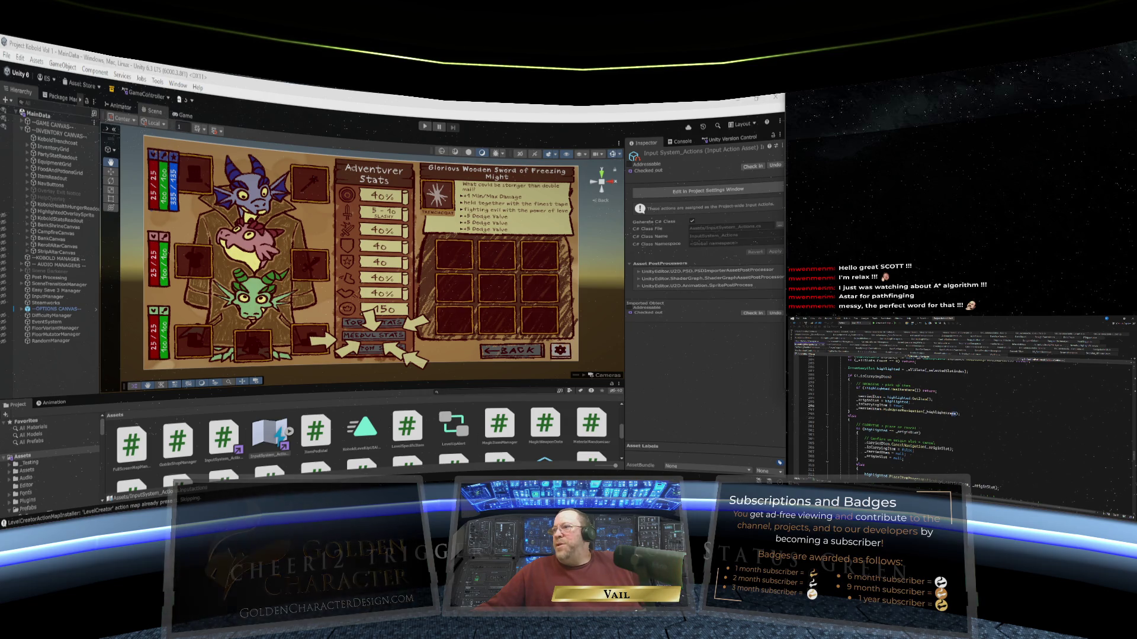
pyautogui.moveTo(941, 413)
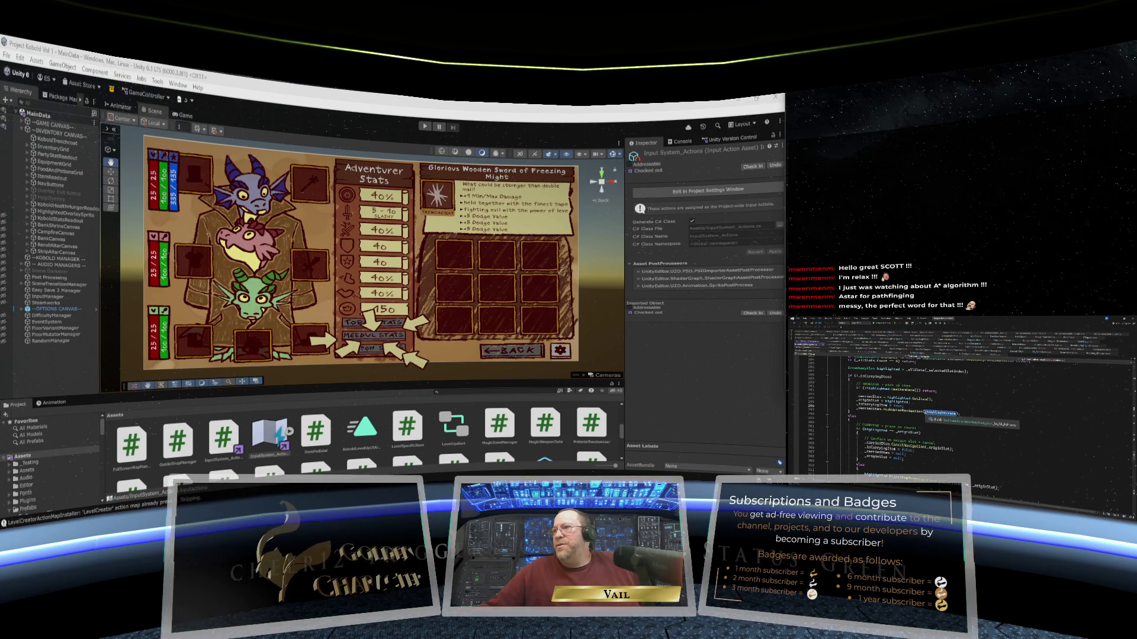
pyautogui.rightClick(935, 413)
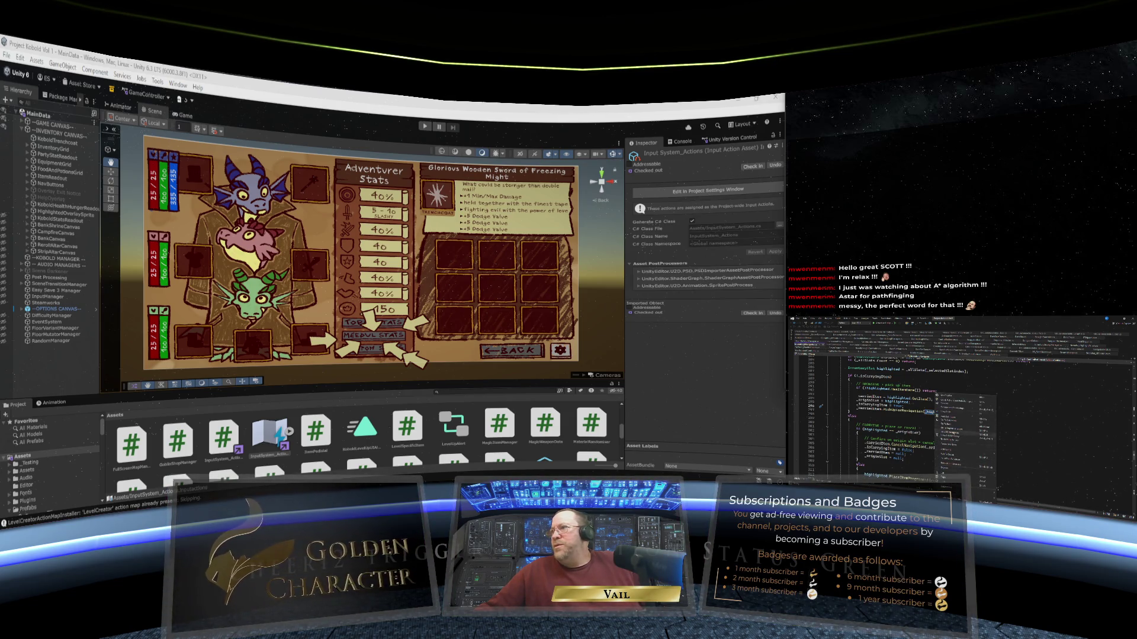
pyautogui.click(950, 421)
pyautogui.click(859, 414)
pyautogui.scroll(20, 923, 403)
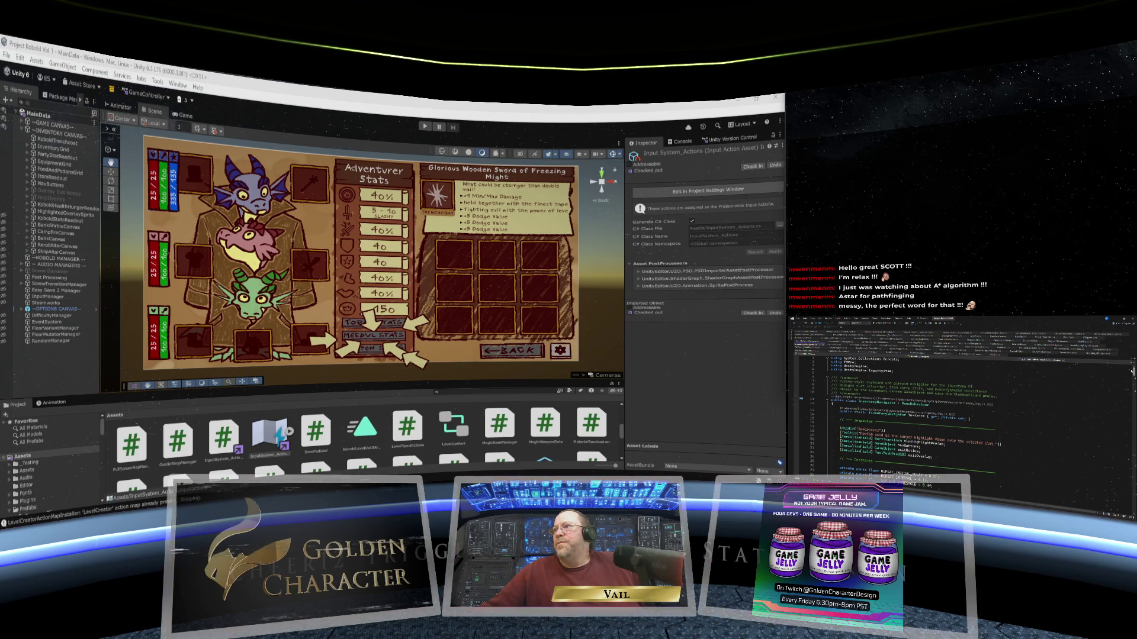
pyautogui.scroll(-3, 923, 414)
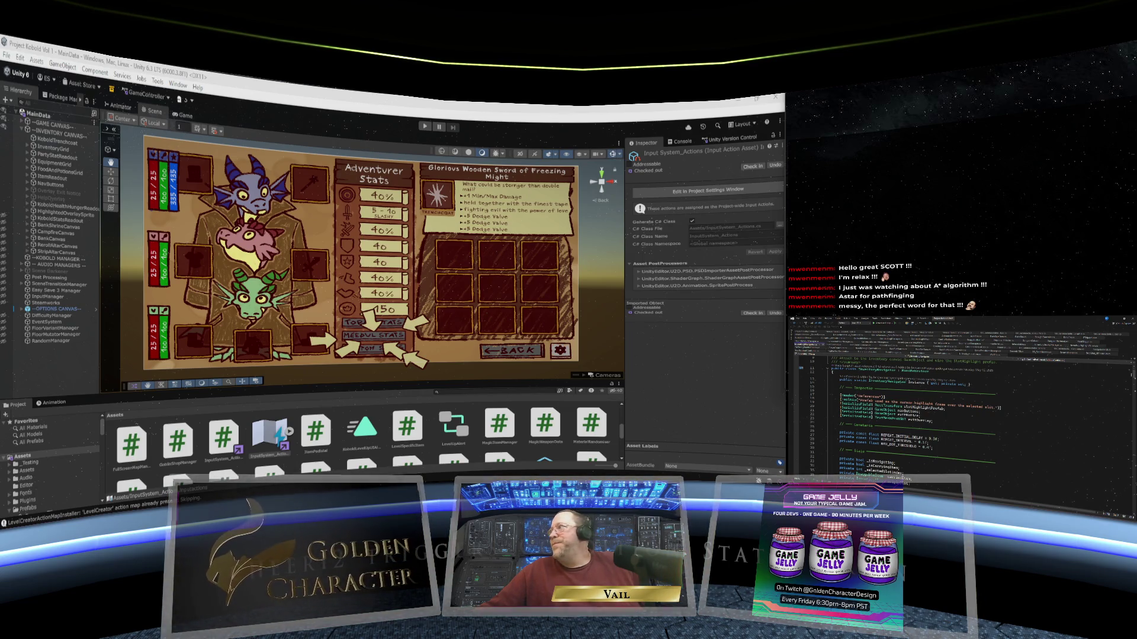
pyautogui.scroll(2, 924, 414)
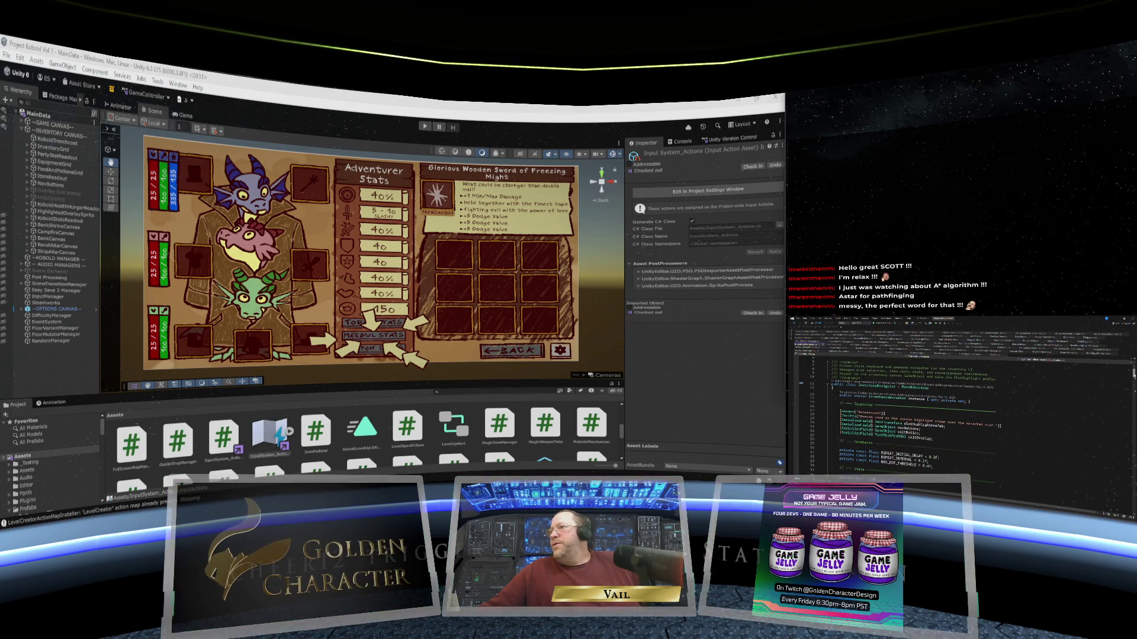
pyautogui.scroll(-2, 923, 415)
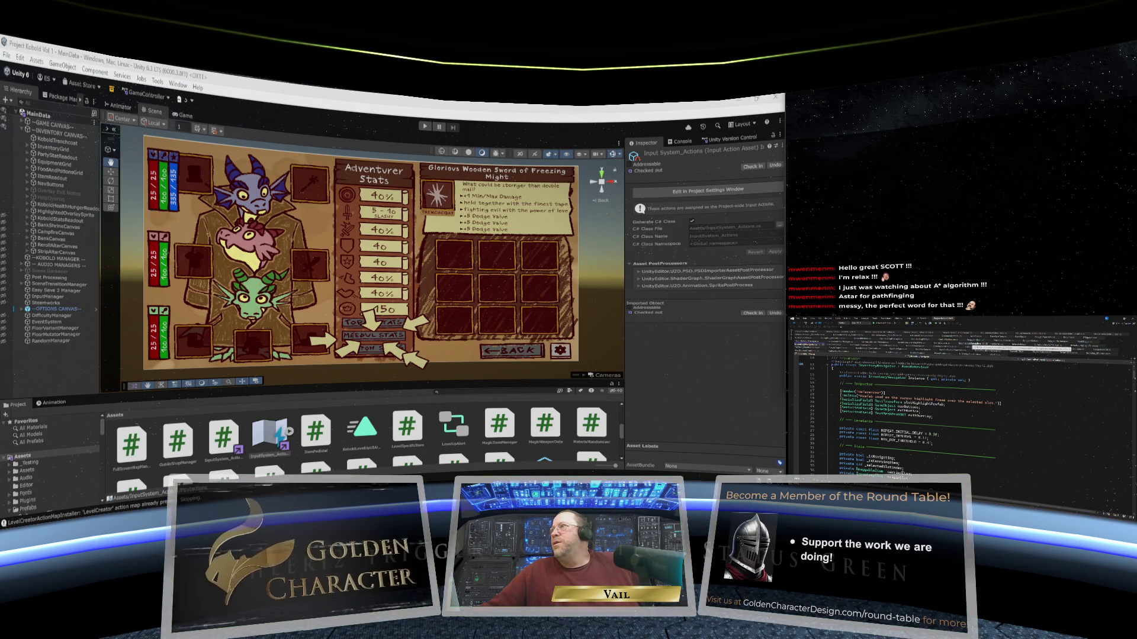
# Make the pick-up call on line 376 pass InventoryManager.Instance's highlight frame.
pyautogui.click(978, 342)
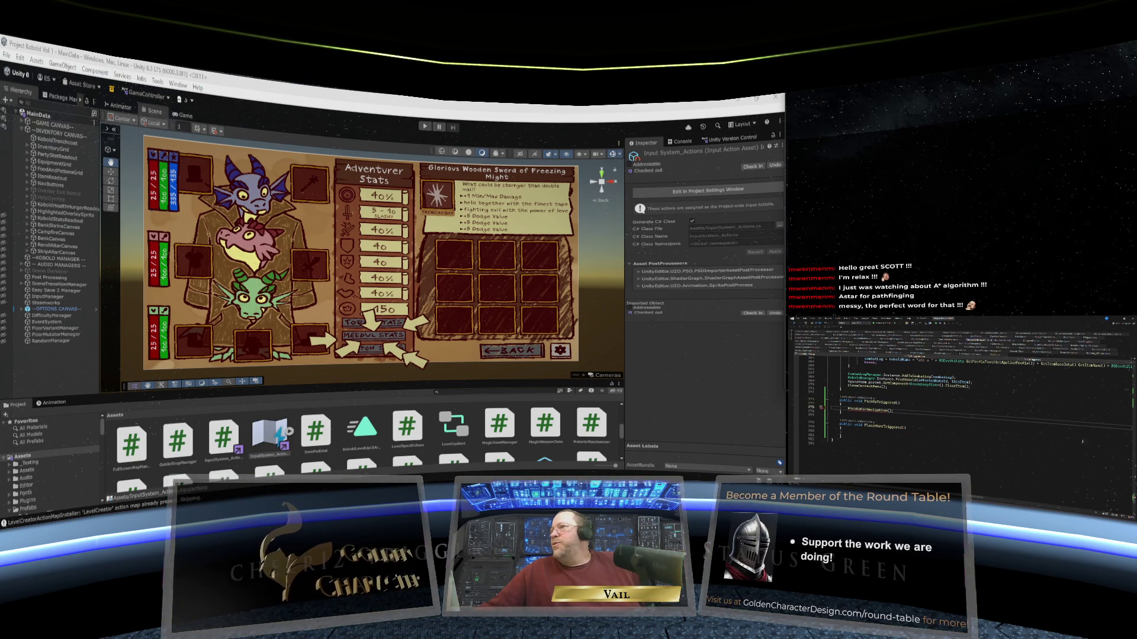
pyautogui.moveTo(880, 416)
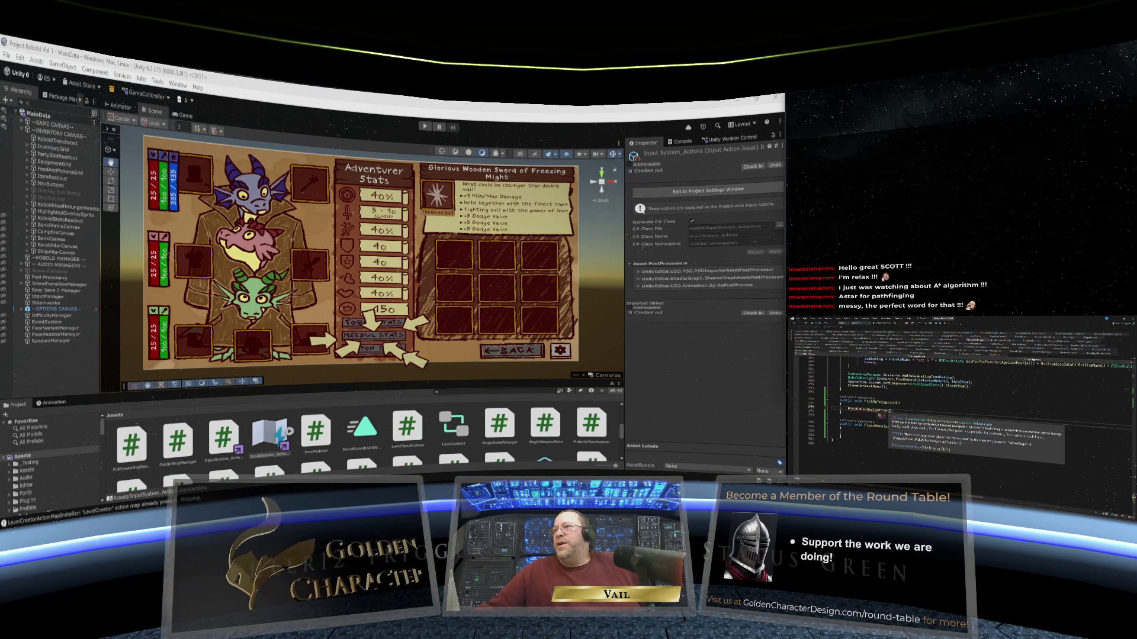
pyautogui.write('_highlightFrame);')
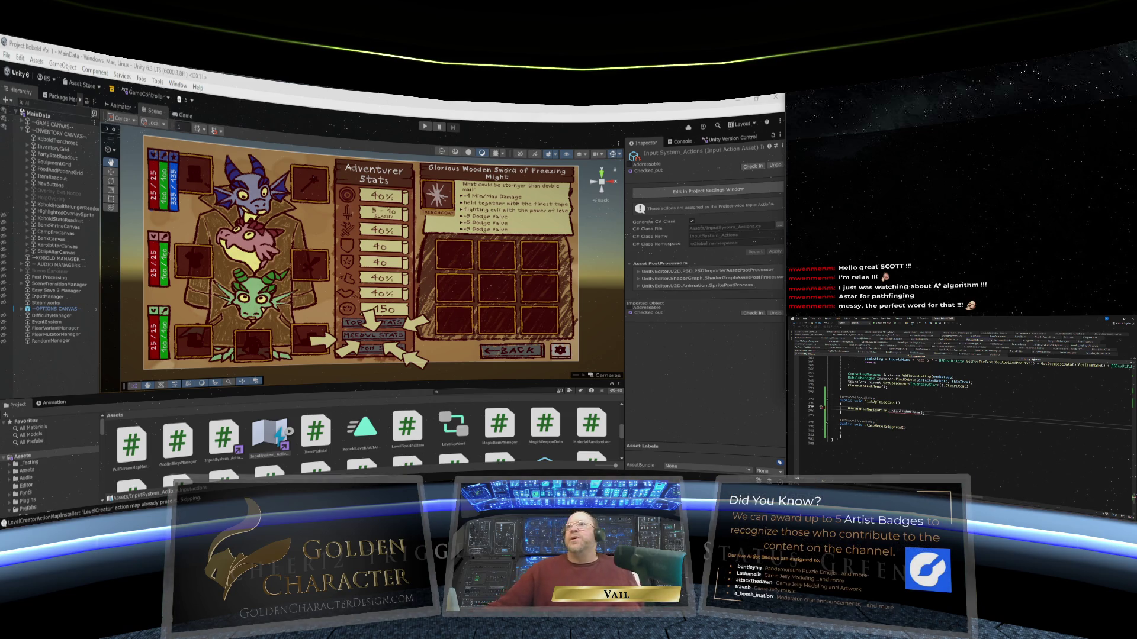
pyautogui.write('Inventory')
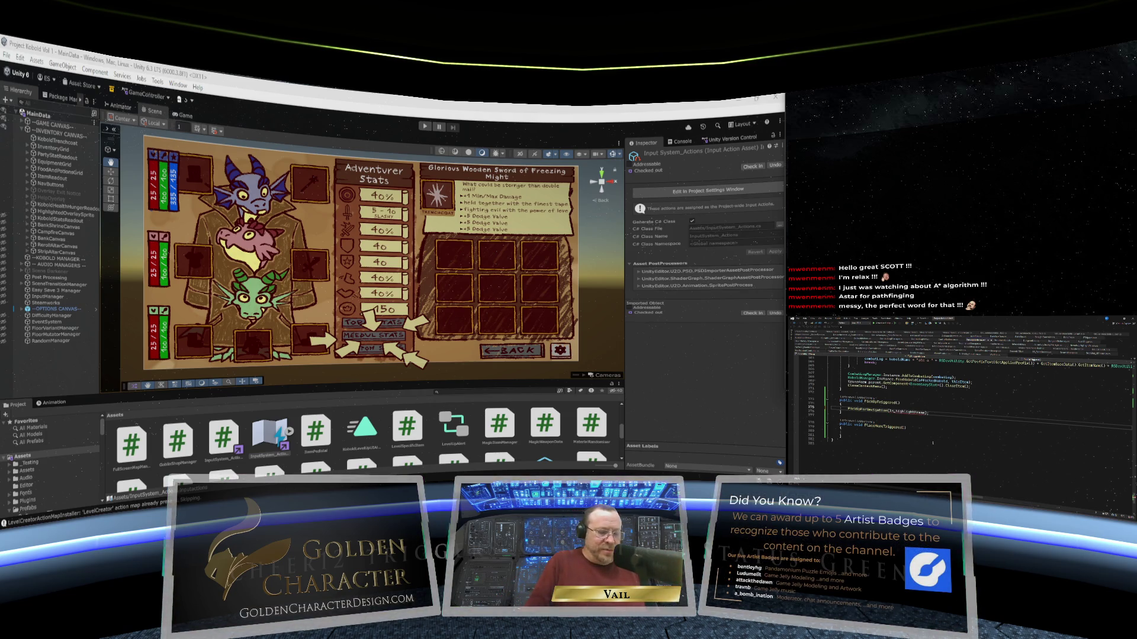
pyautogui.write('Manager.')
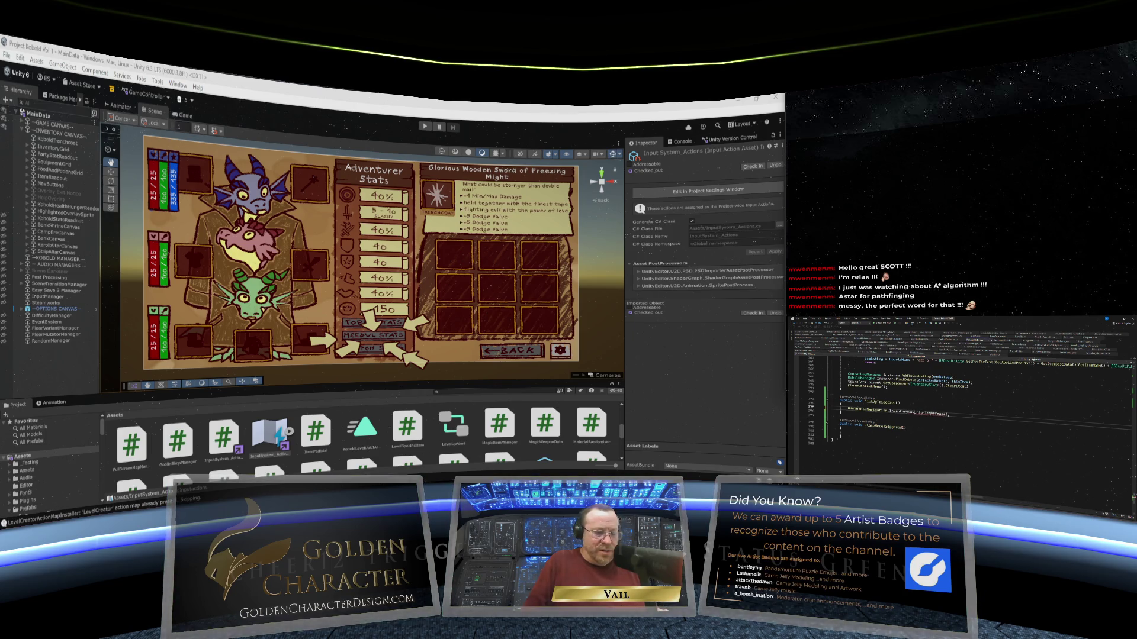
pyautogui.write('Instance.')
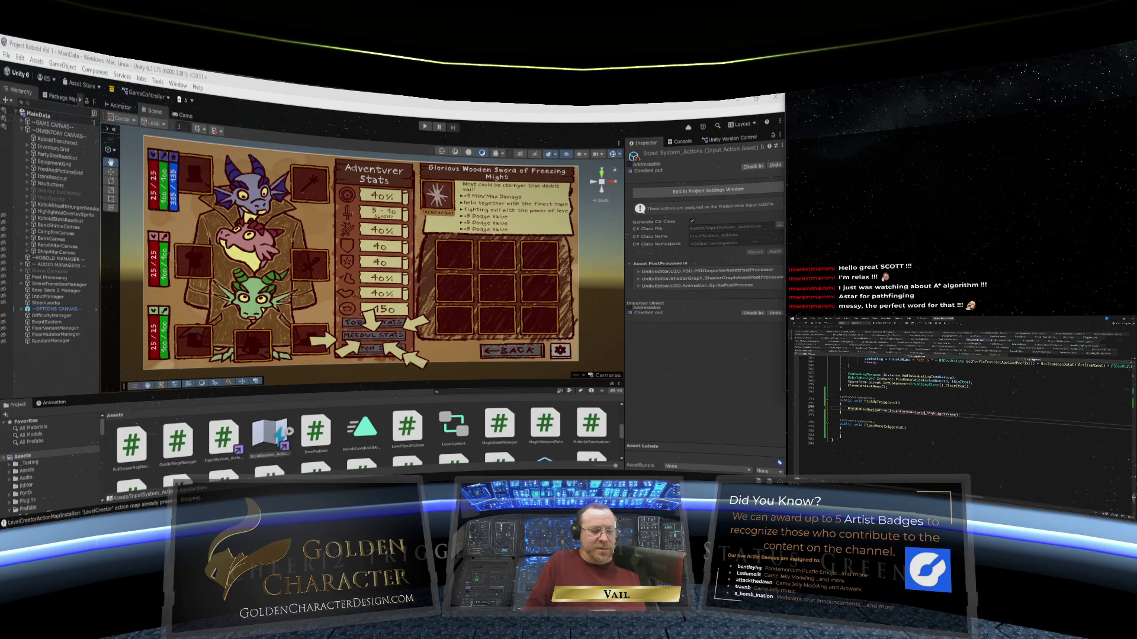
pyautogui.write('.Instance')
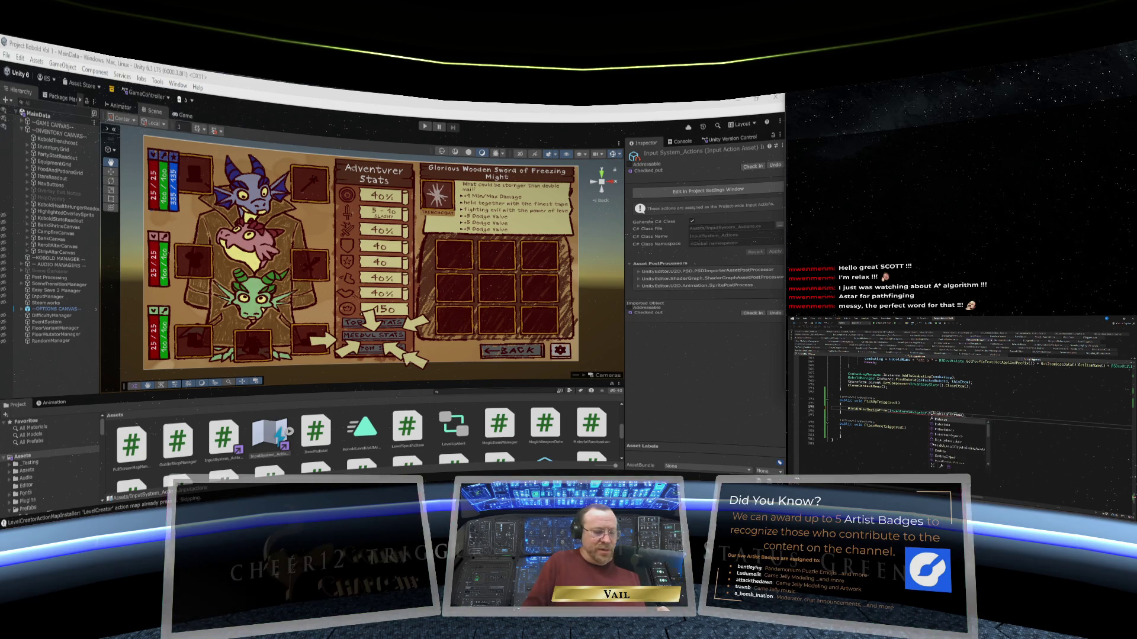
pyautogui.write('.')
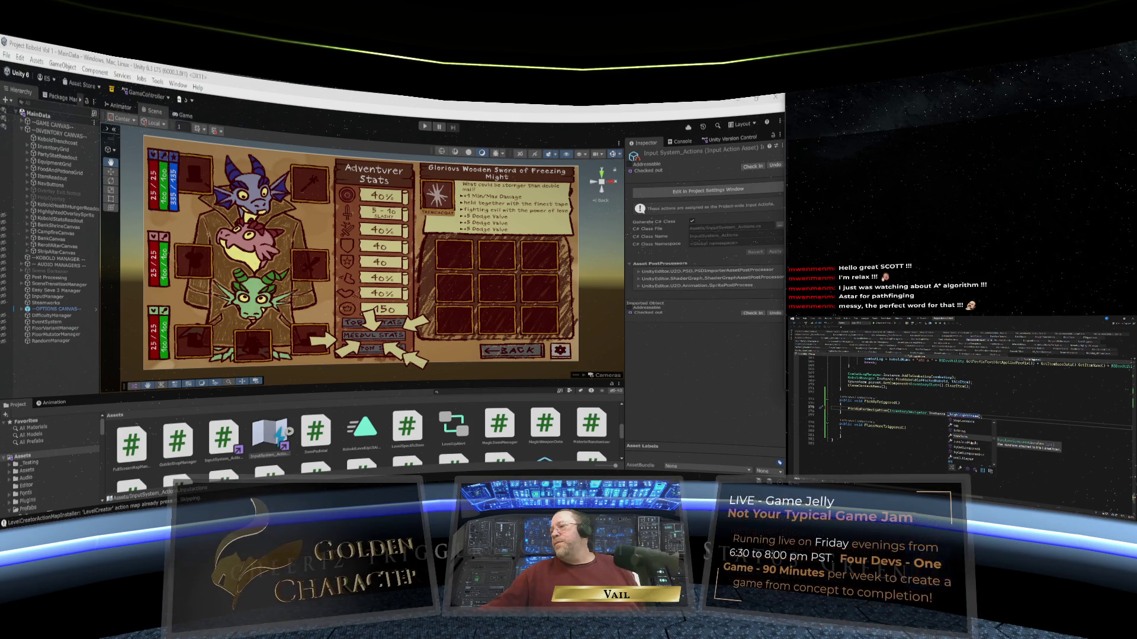
pyautogui.press('Up')
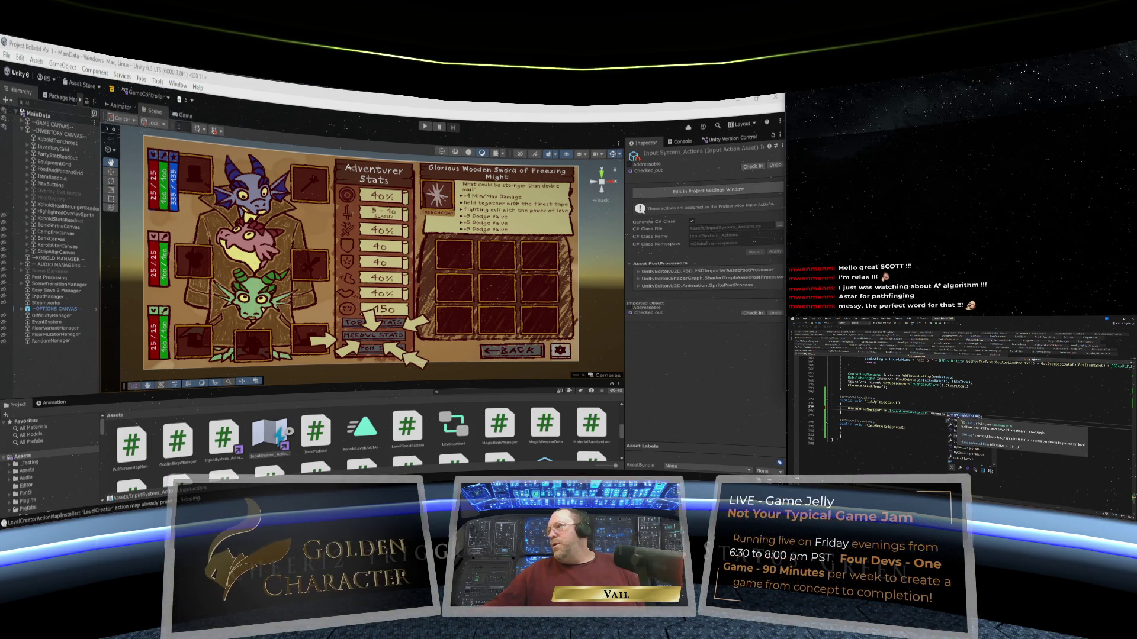
pyautogui.press('Down')
pyautogui.press('Down')
pyautogui.press('Down')
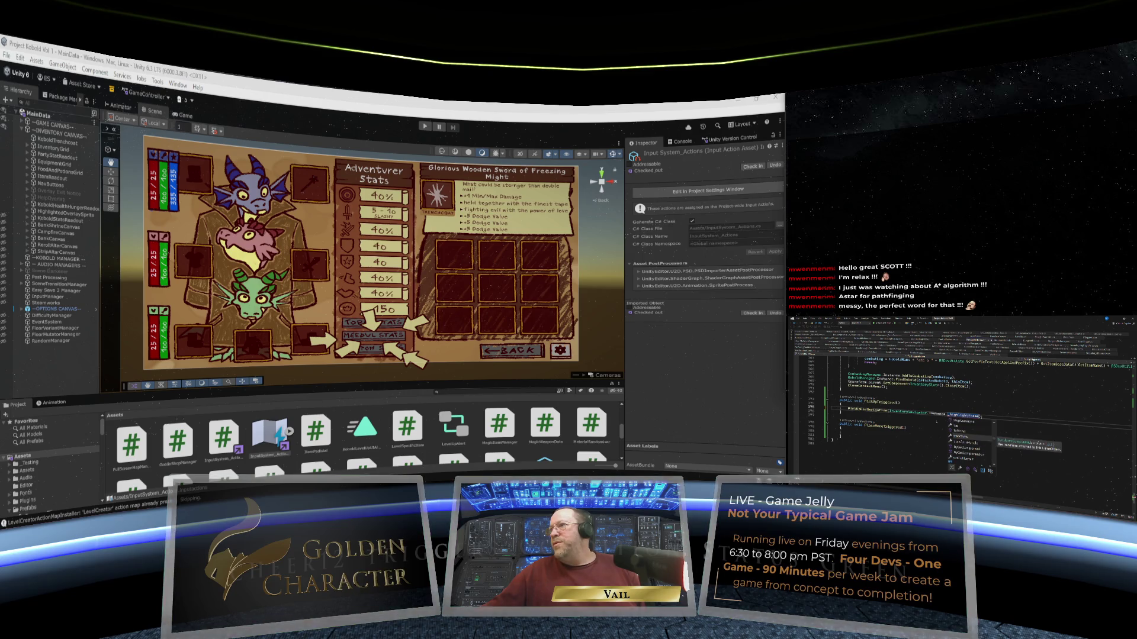
pyautogui.press('Tab')
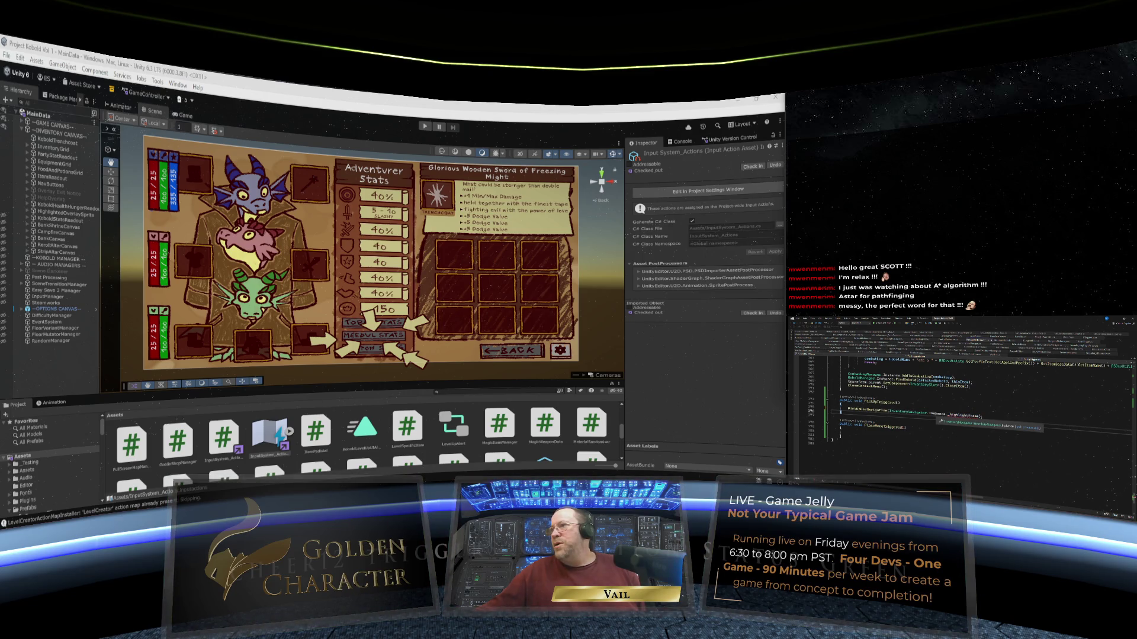
pyautogui.write(');')
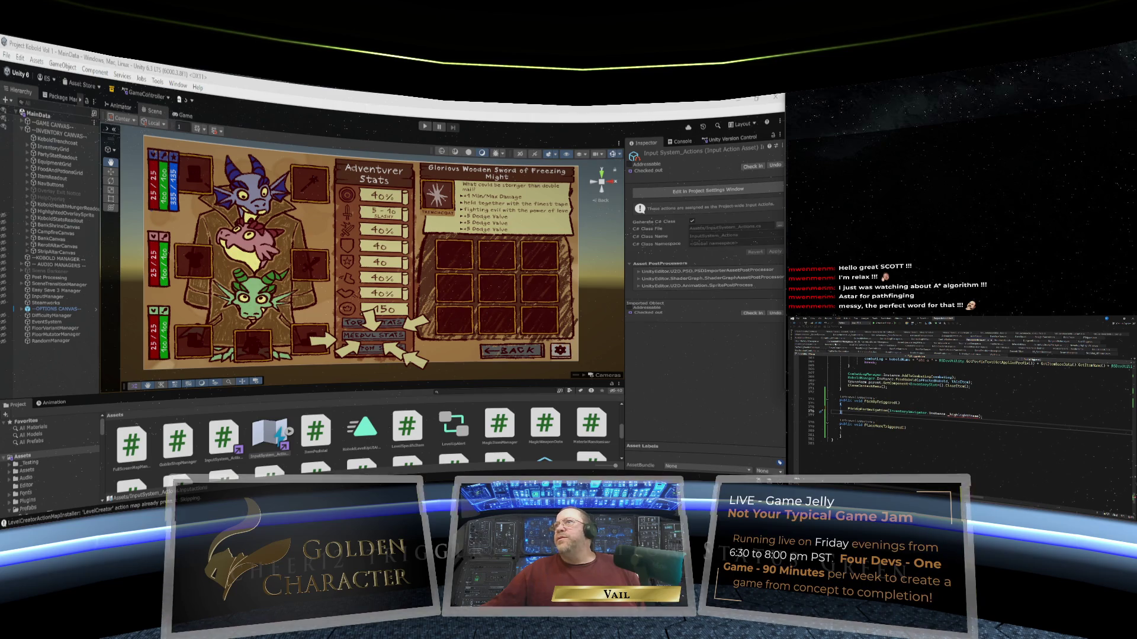
# Go to the InventoryNavigator definition and place the cursor after its last method.
pyautogui.press('F12')
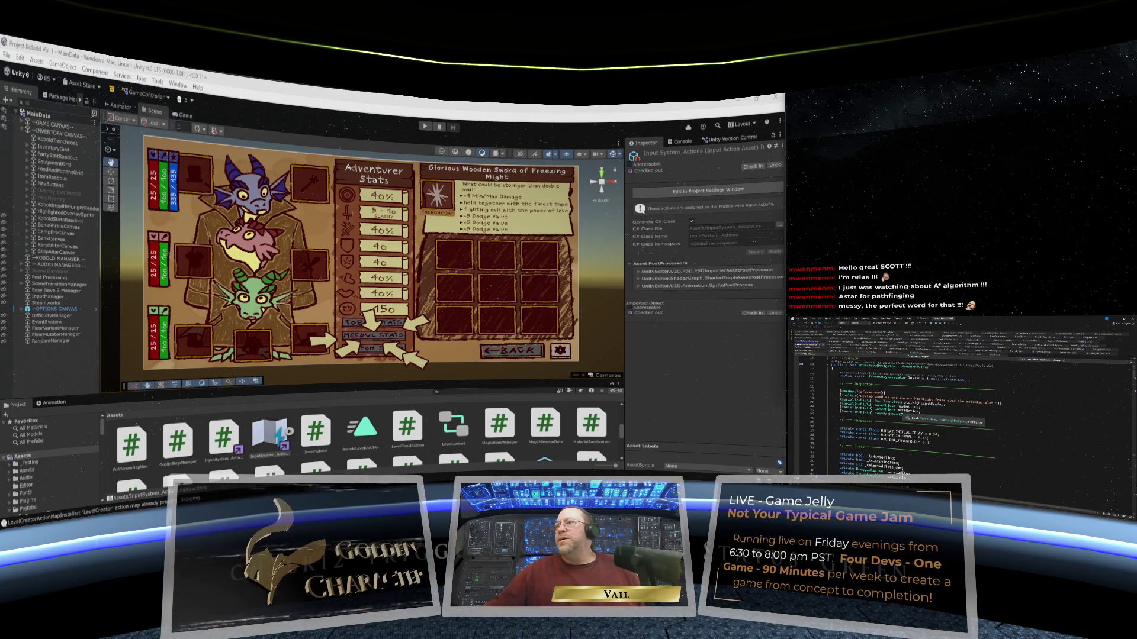
pyautogui.scroll(-10, 947, 415)
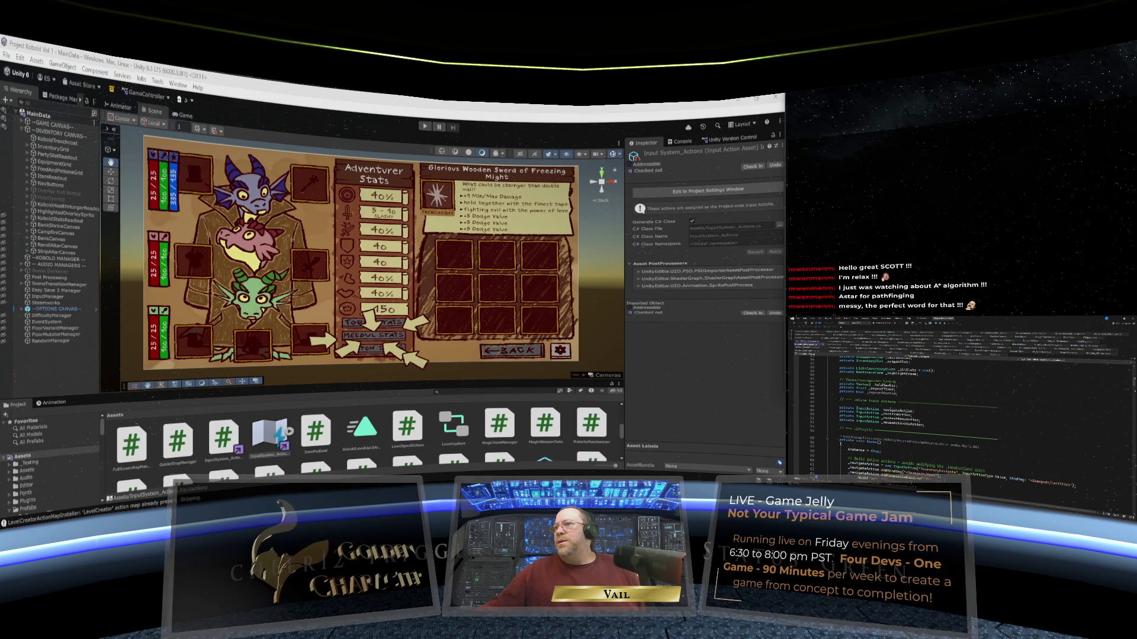
pyautogui.scroll(-20, 947, 403)
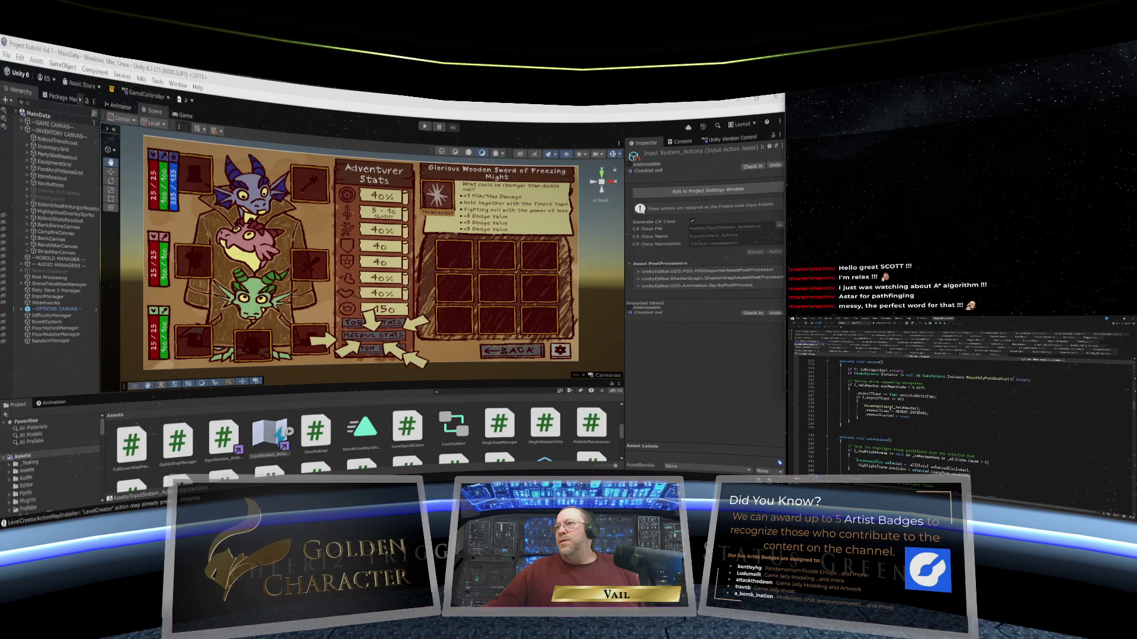
pyautogui.scroll(-20, 948, 415)
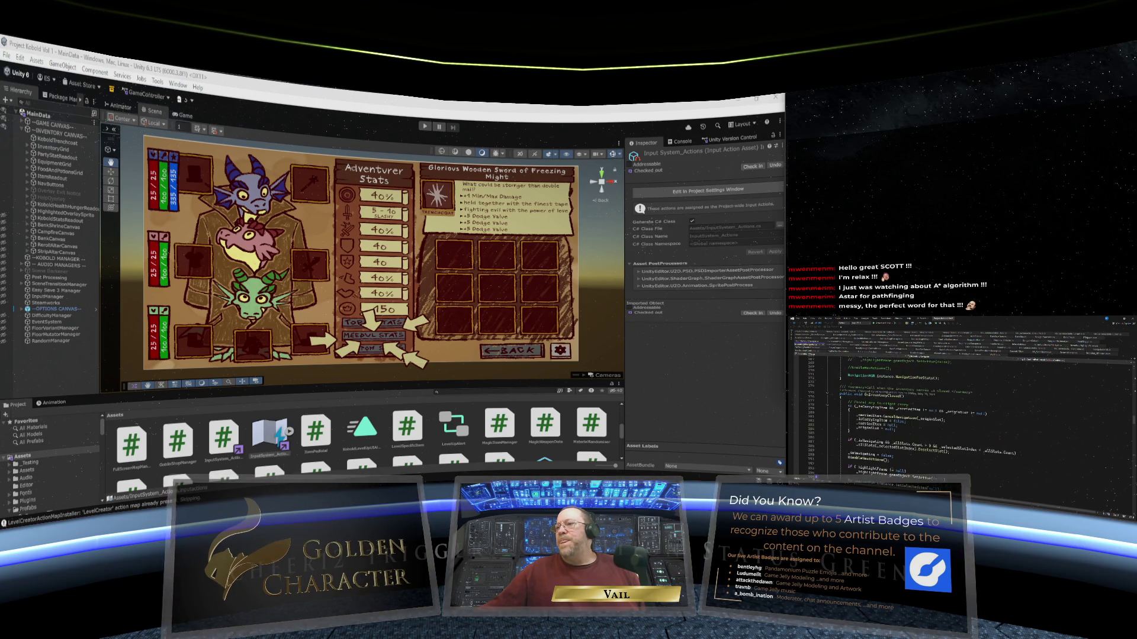
pyautogui.scroll(-20, 947, 415)
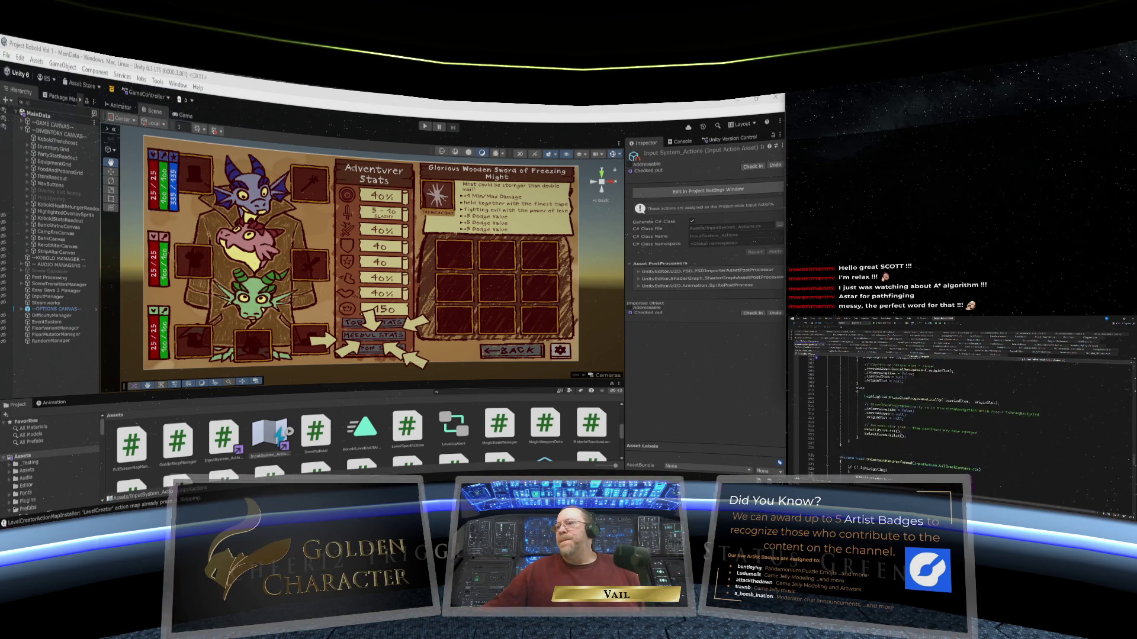
pyautogui.scroll(-20, 892, 408)
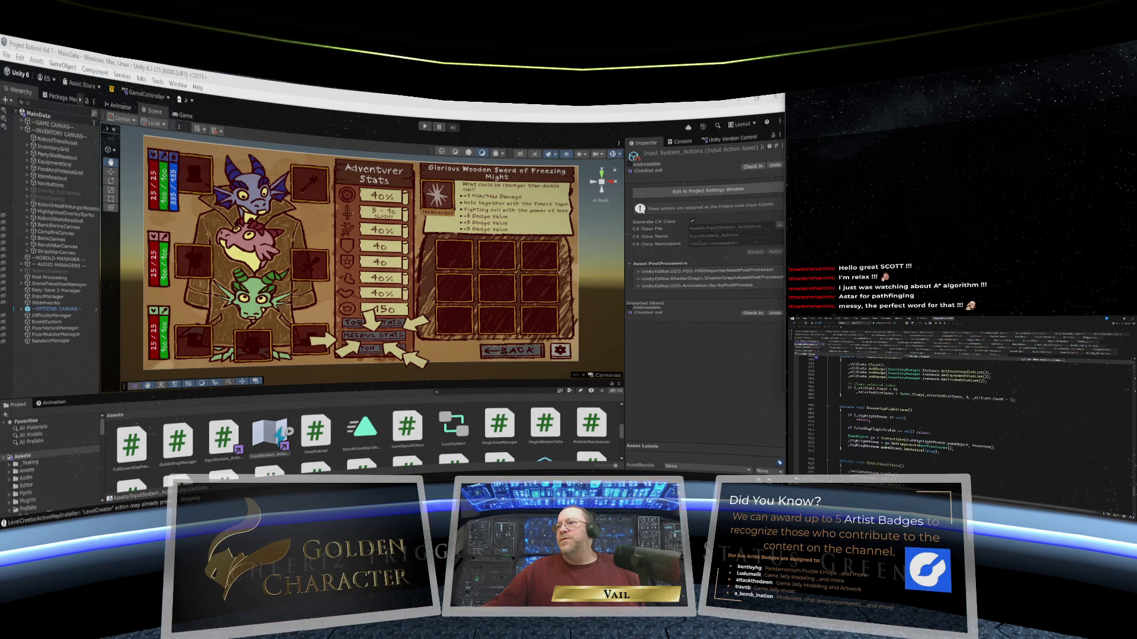
pyautogui.scroll(-2, 891, 408)
pyautogui.click(859, 398)
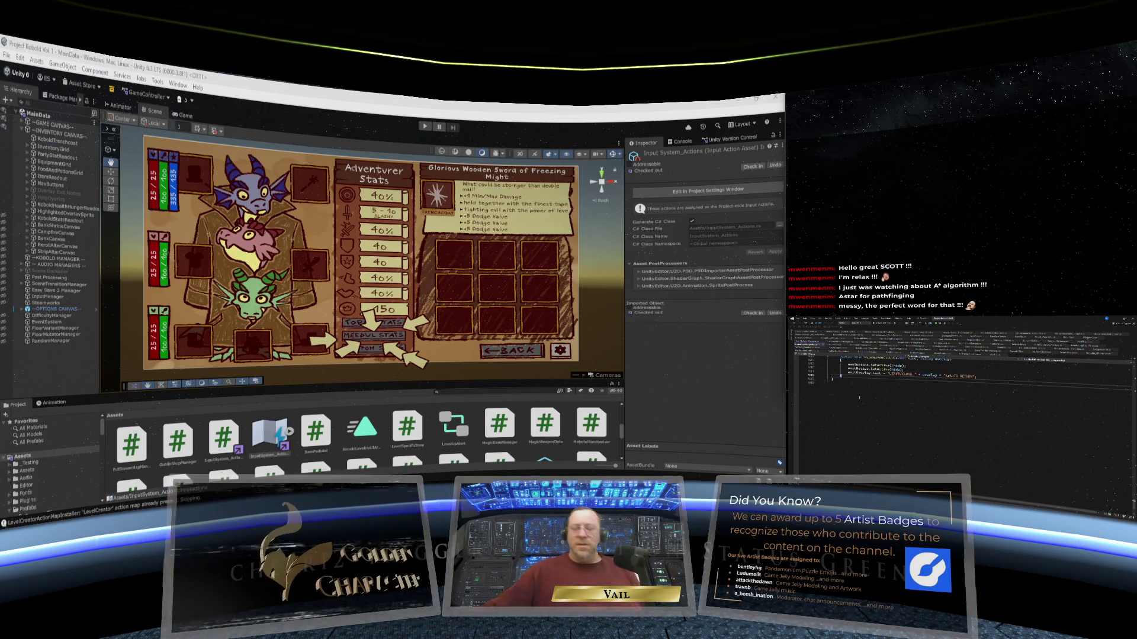
# Add a public Transform GetDraggableTransform() method to InventoryNavigator that returns _highlightFrame.
pyautogui.press('Return')
pyautogui.write('public ')
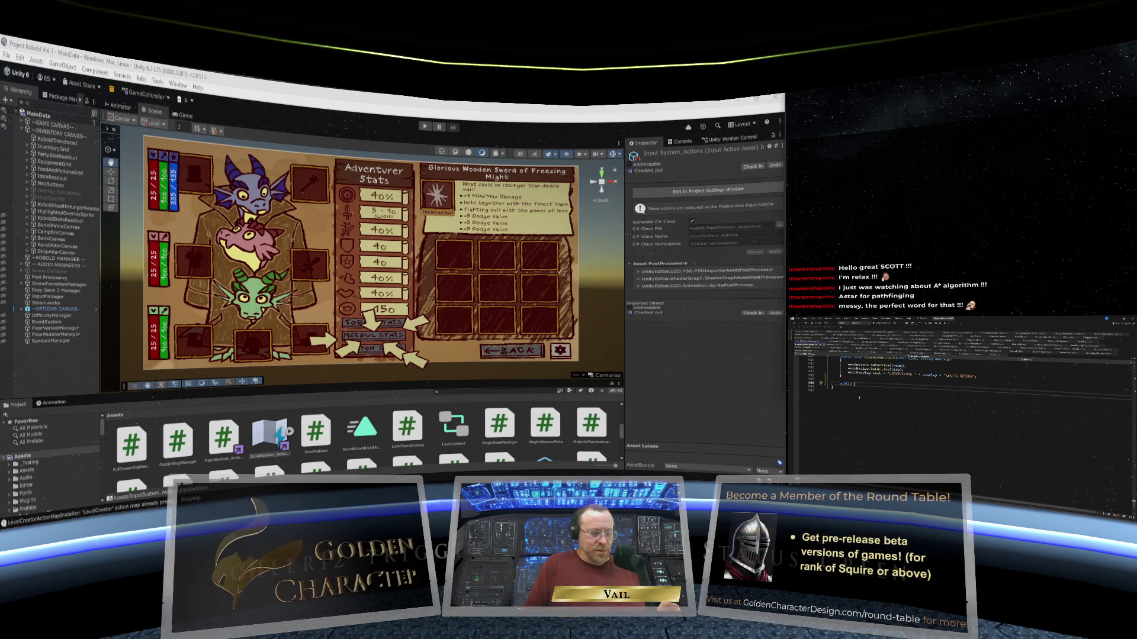
pyautogui.write('Transform')
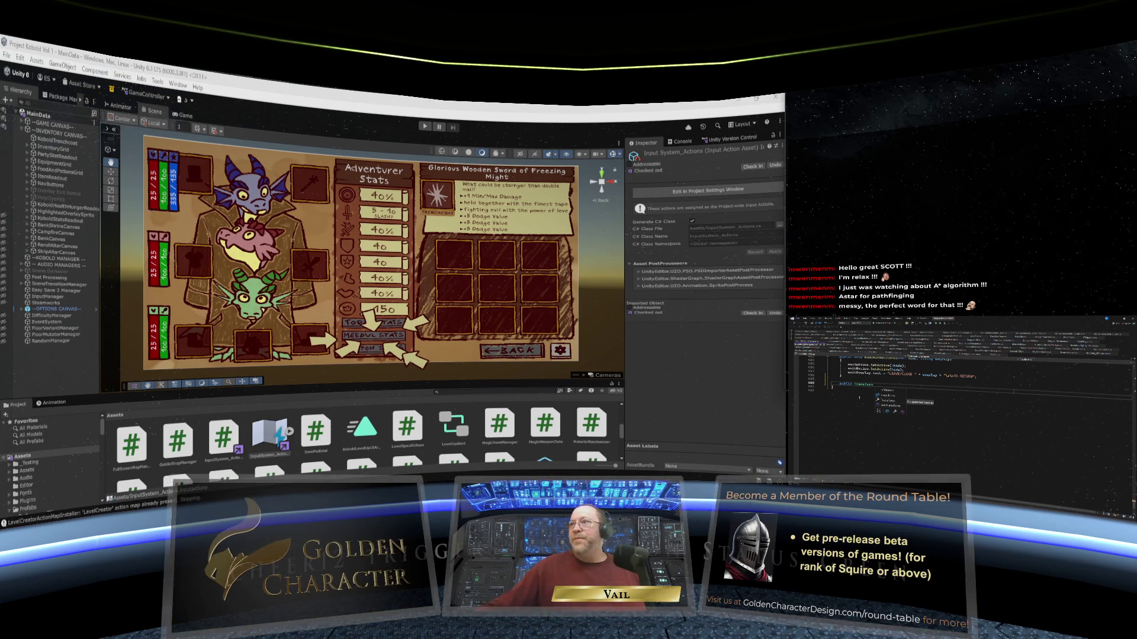
pyautogui.write(' ge')
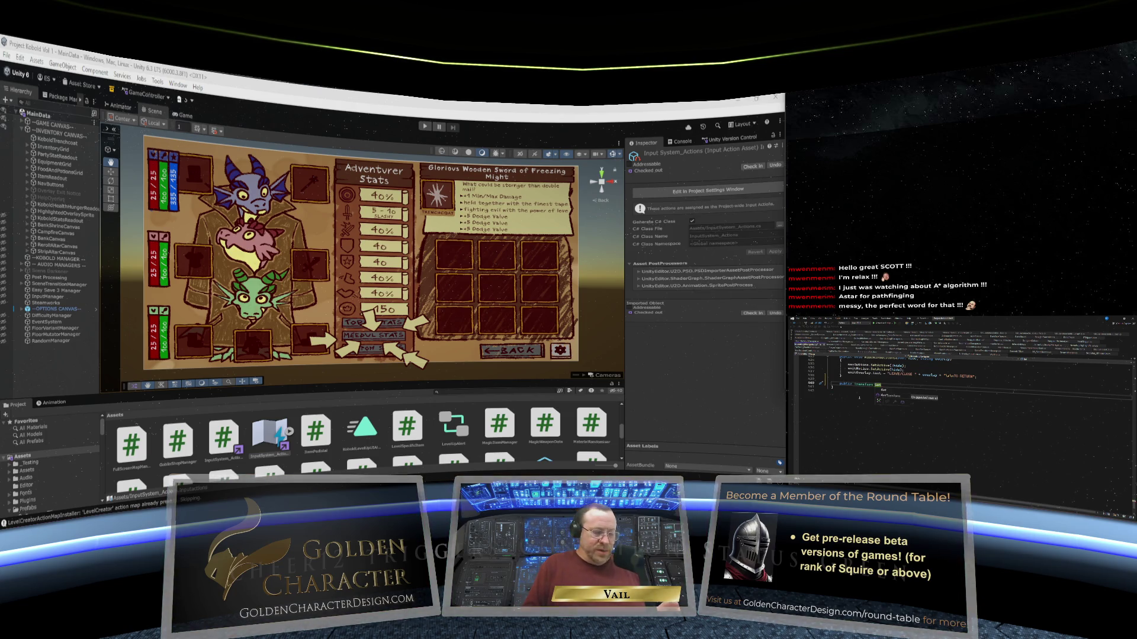
pyautogui.write('t')
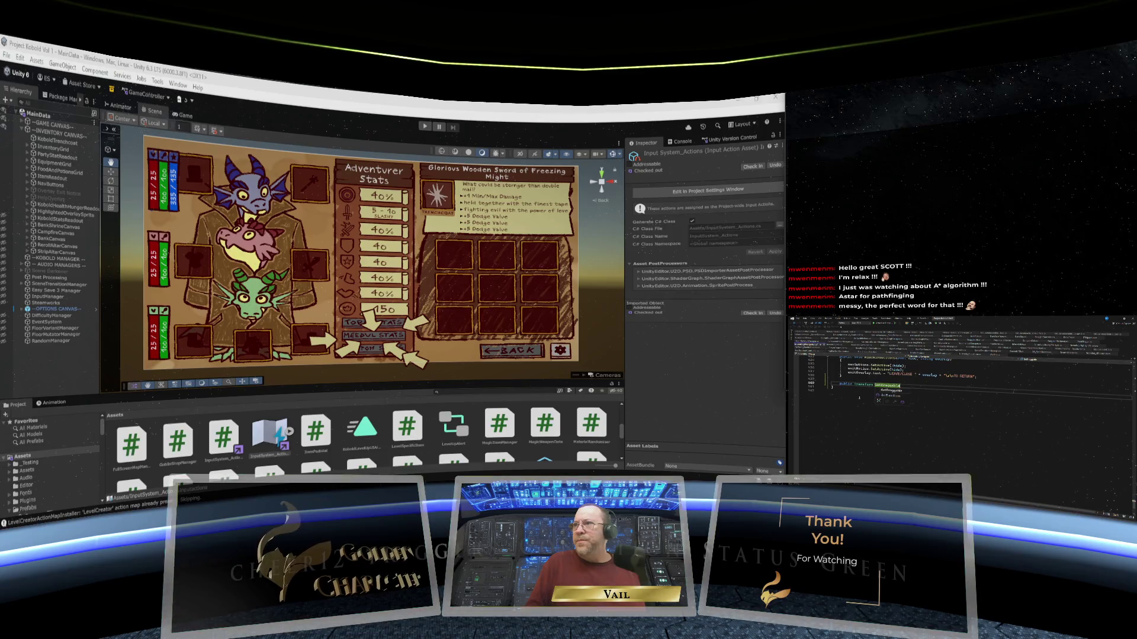
pyautogui.press('Tab')
pyautogui.write('nsform')
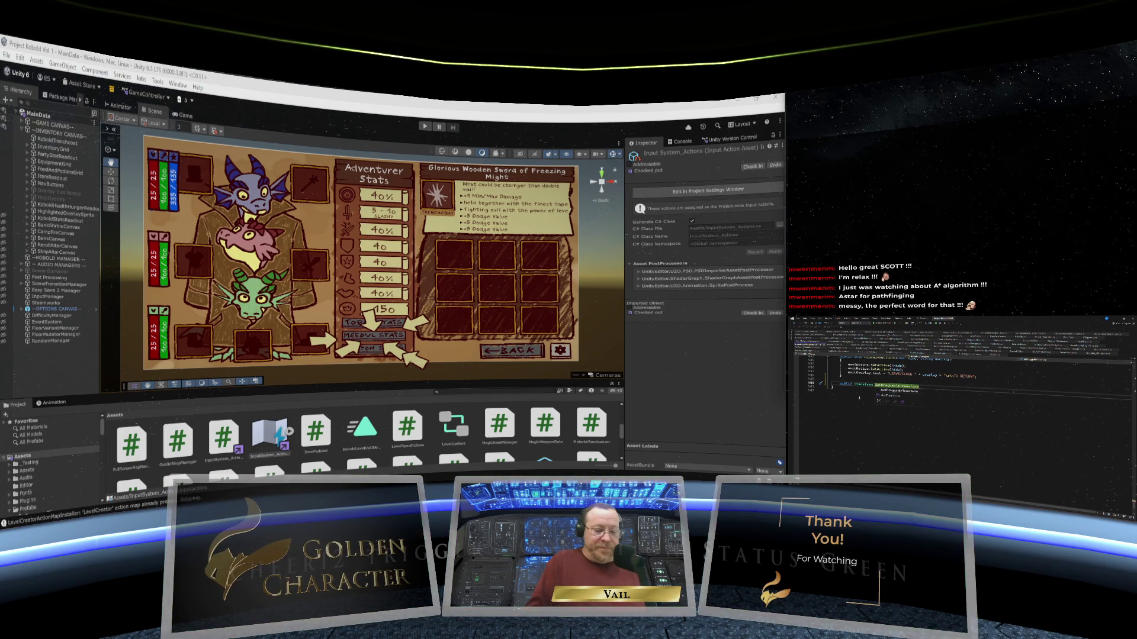
pyautogui.write('() {')
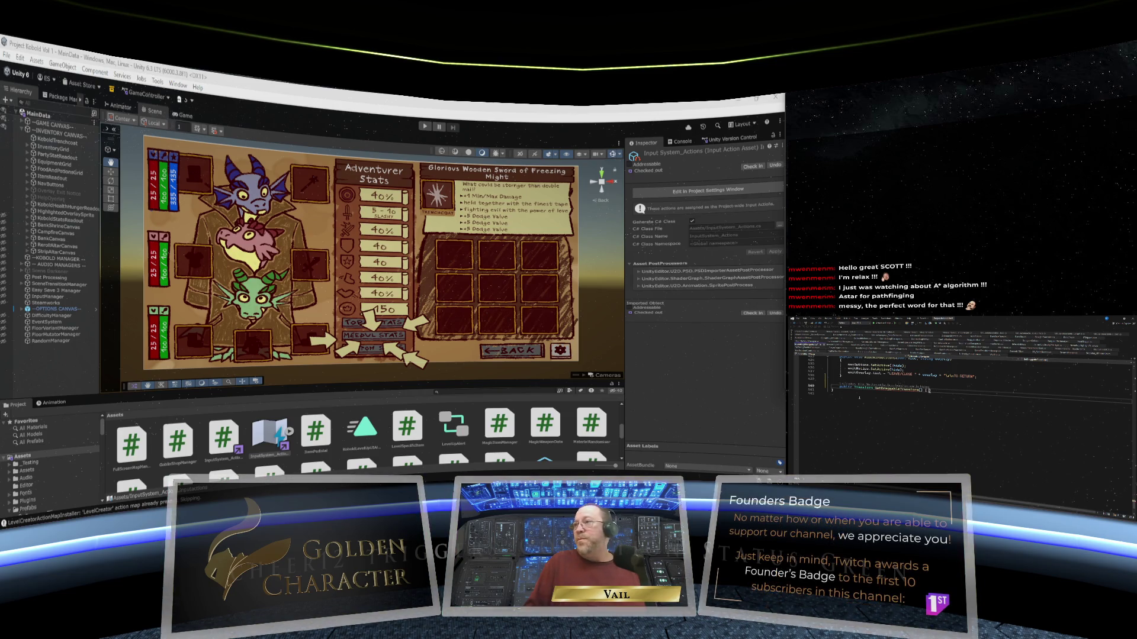
pyautogui.press('Return')
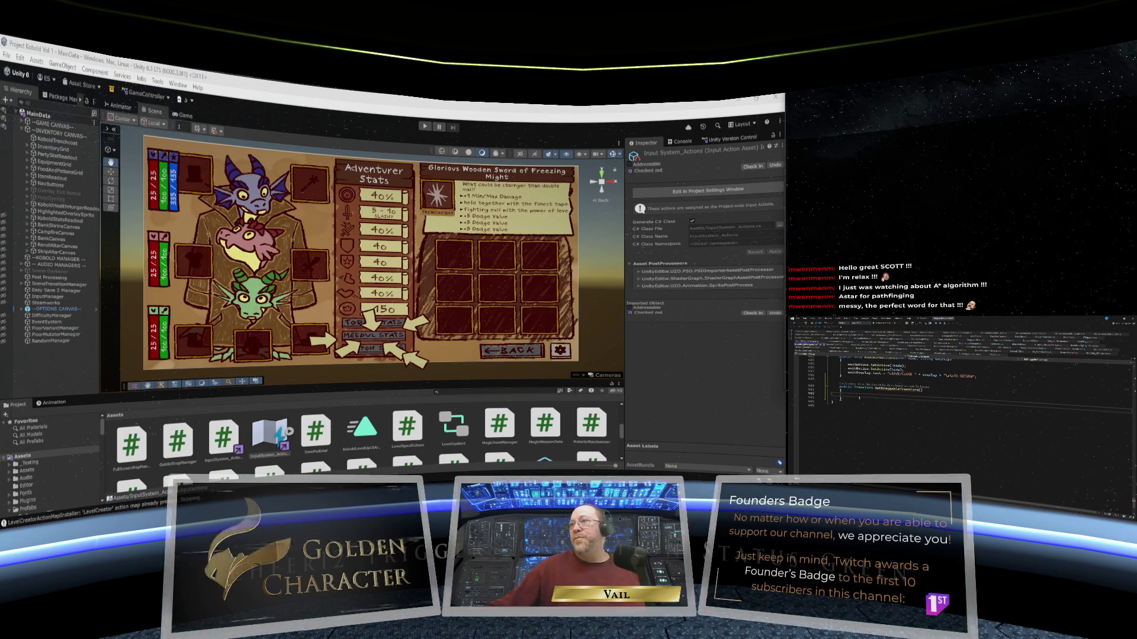
pyautogui.write('return ')
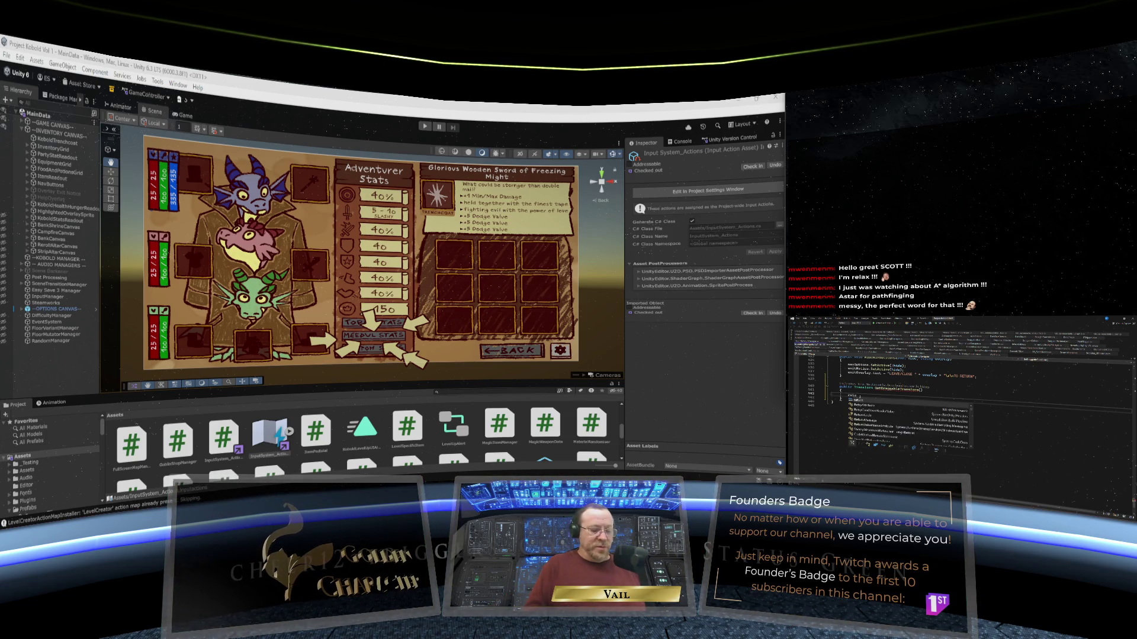
pyautogui.write('t')
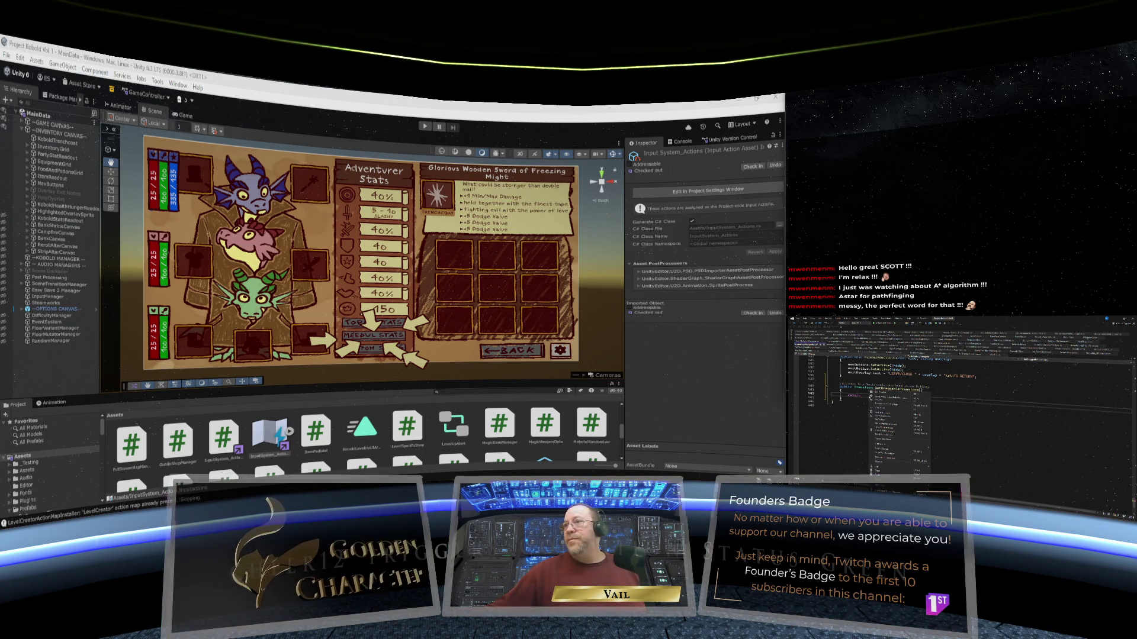
pyautogui.press('Tab')
pyautogui.write(';')
pyautogui.click(833, 402)
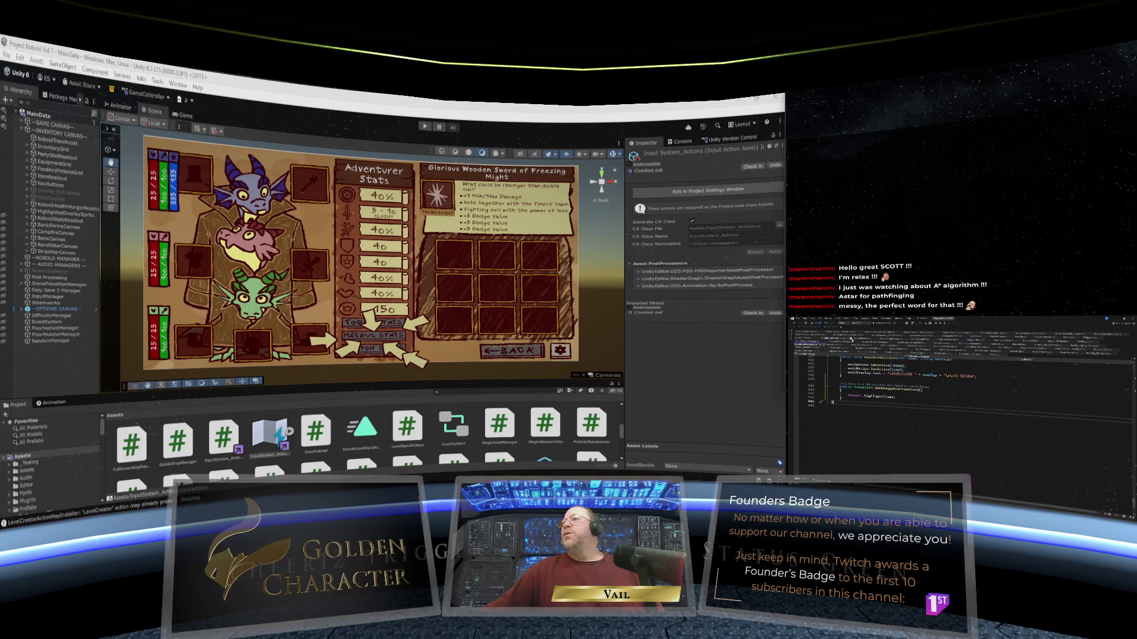
pyautogui.hotkey('ctrl', 'Tab')
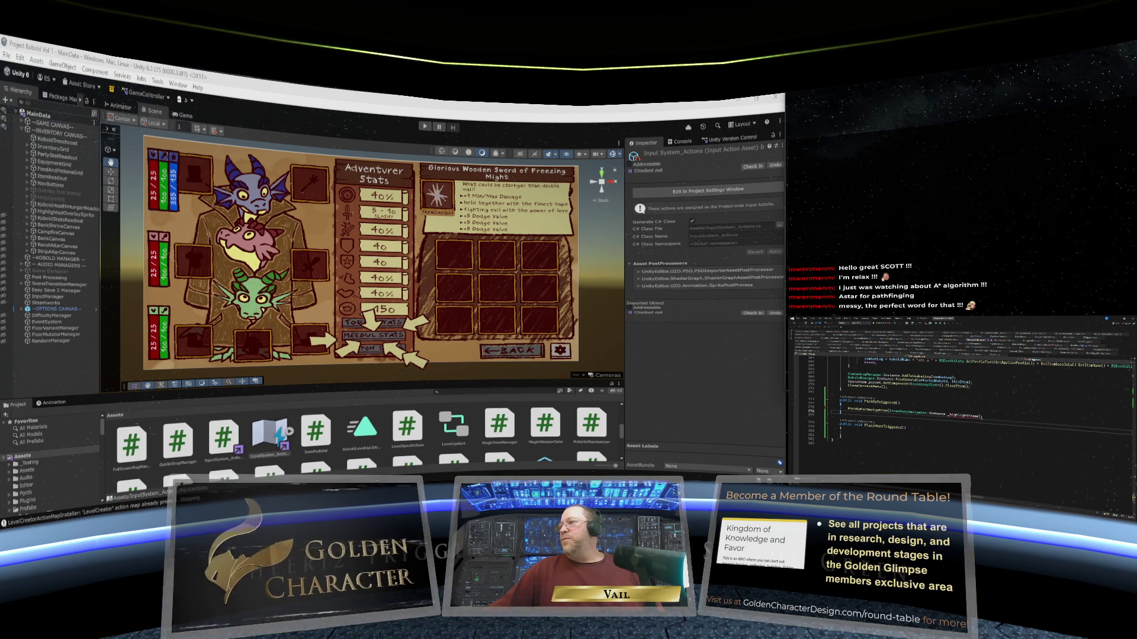
# Replace _highlightFrame in the pick-up call with GetDraggableTransform().
pyautogui.doubleClick(965, 416)
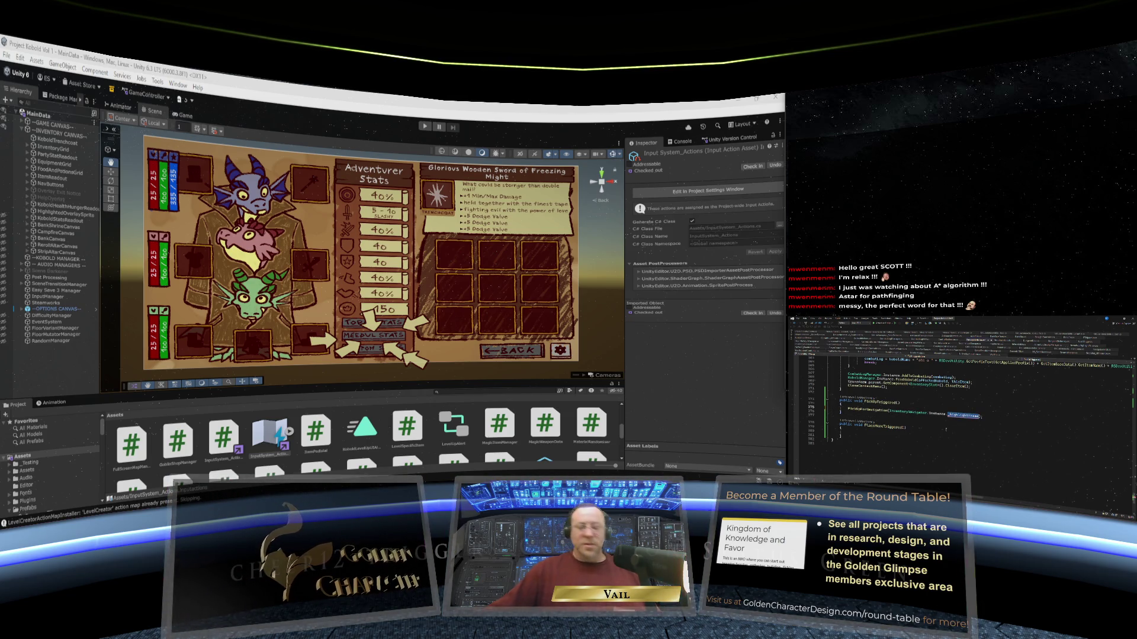
pyautogui.write('Get')
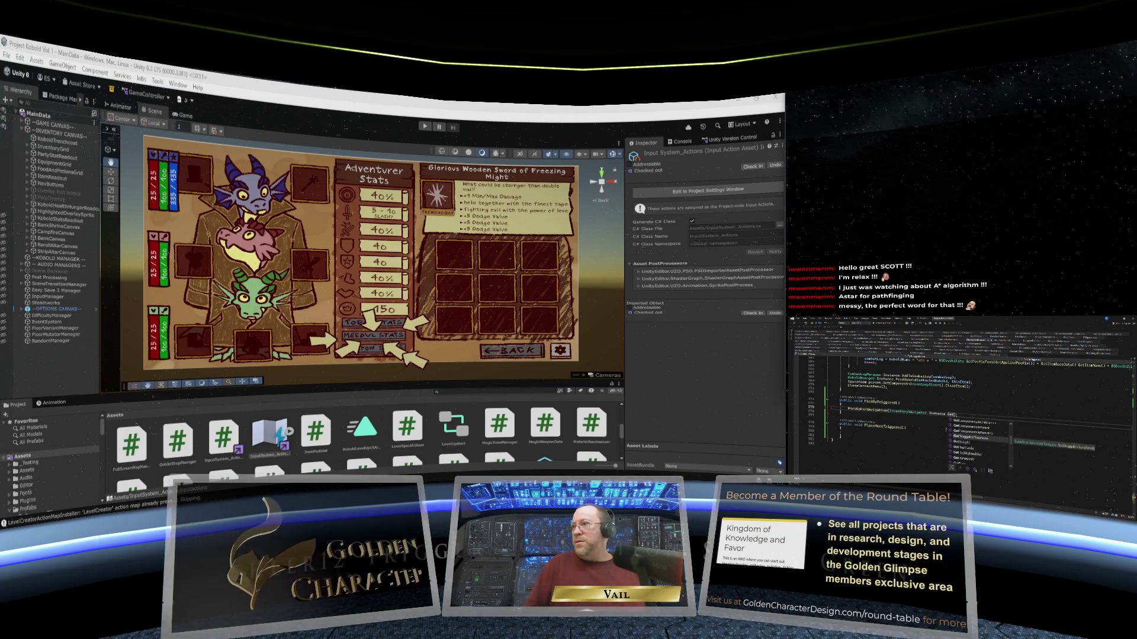
pyautogui.press('Tab')
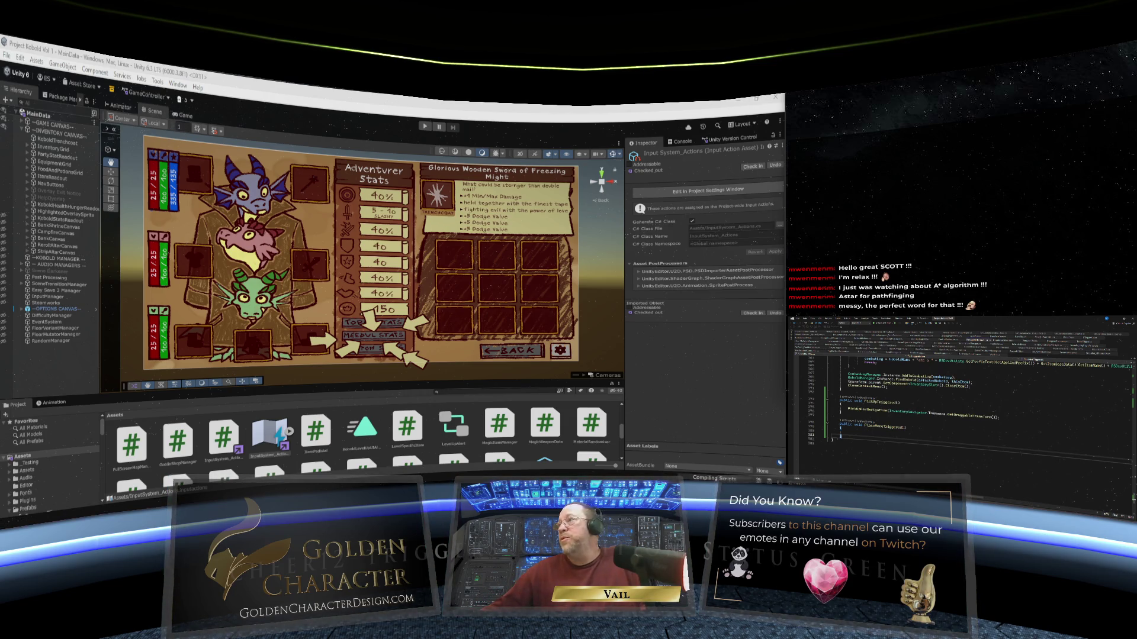
# Return to Unity and wait for script compilation, domain reload and asset import to finish.
pyautogui.scroll(5, 959, 414)
pyautogui.scroll(3, 959, 403)
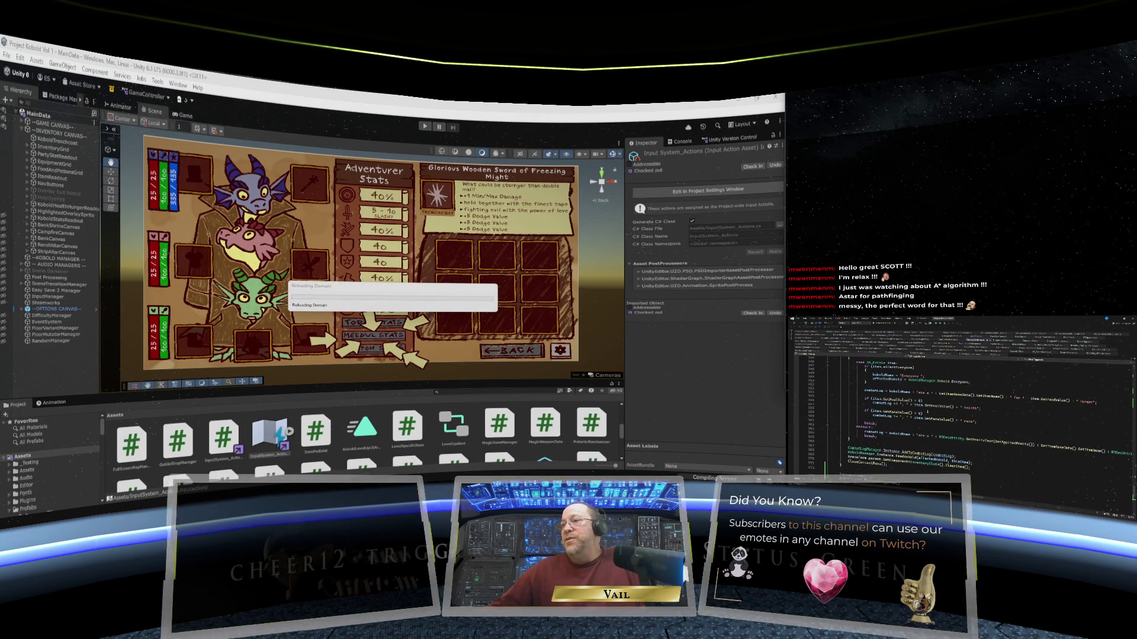
pyautogui.scroll(-2, 927, 412)
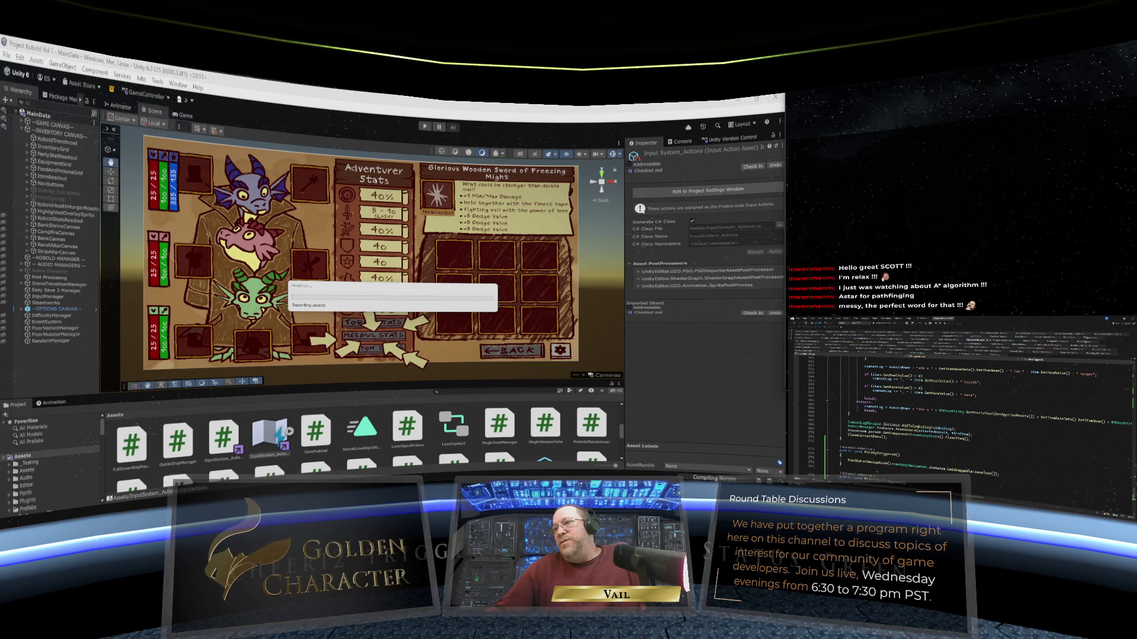
pyautogui.scroll(-3, 971, 415)
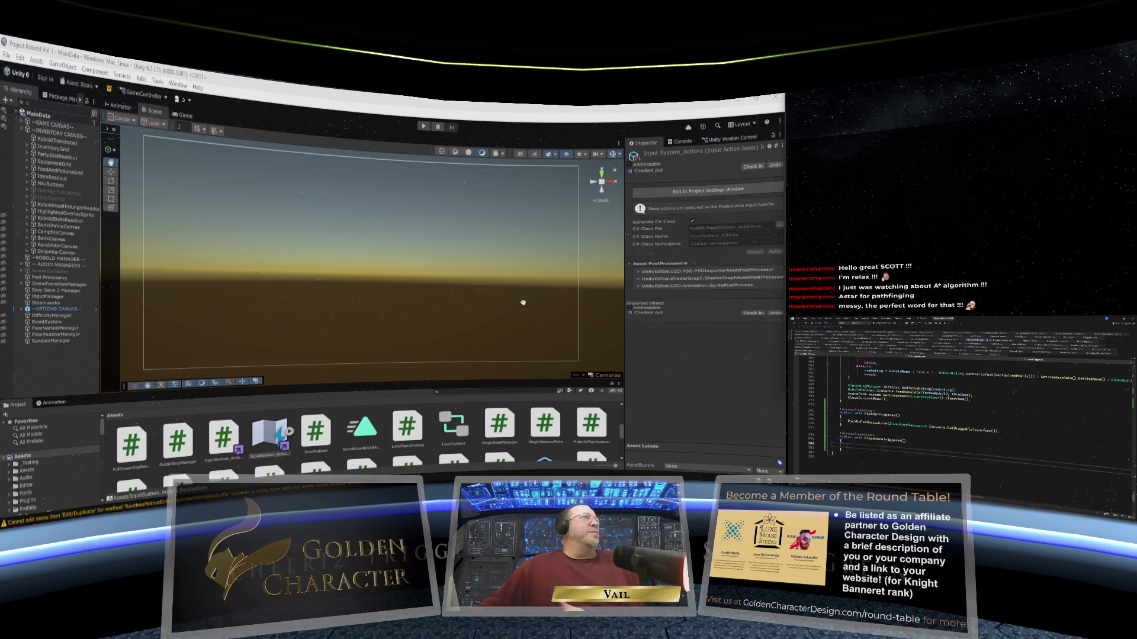
# Play-test the game, check RandomManager's components in the Inspector, then stop playing.
pyautogui.click(423, 128)
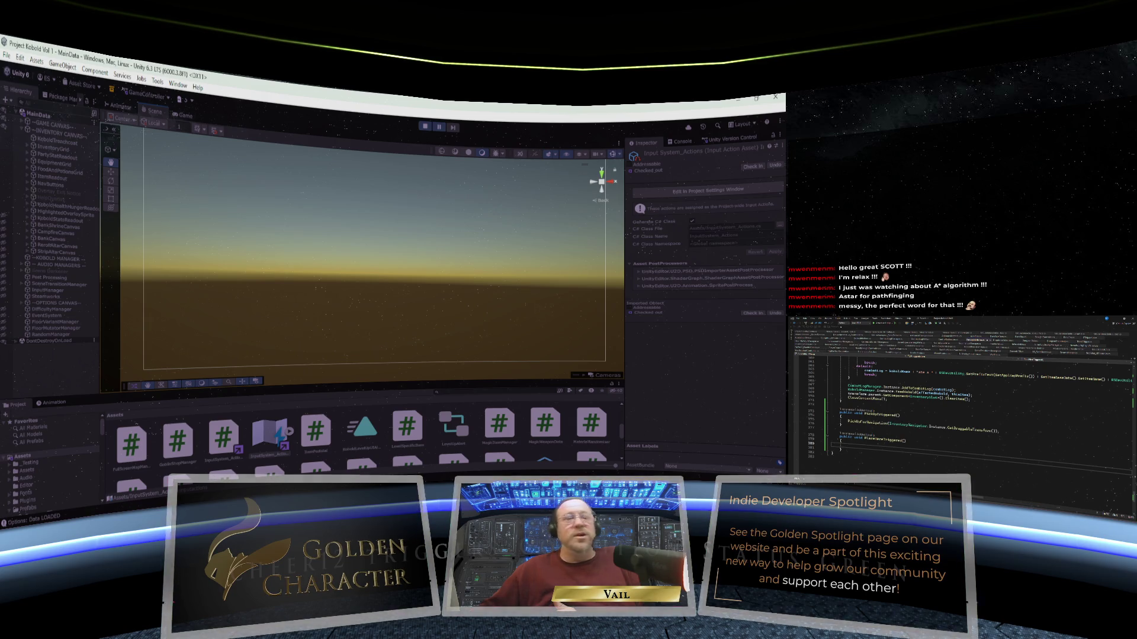
pyautogui.click(47, 334)
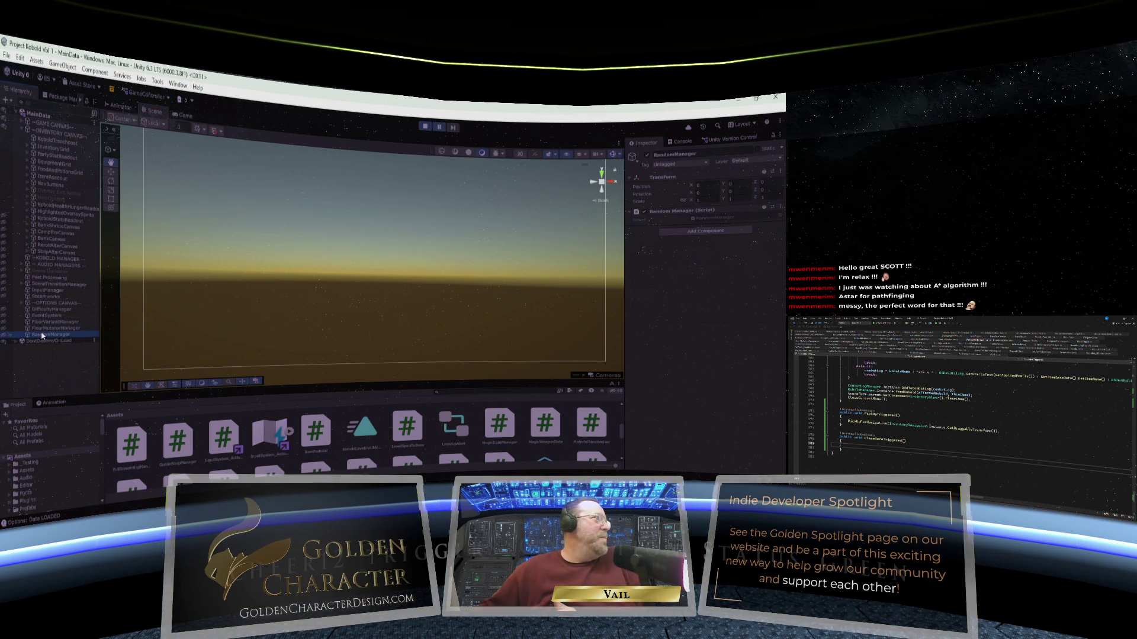
pyautogui.click(424, 126)
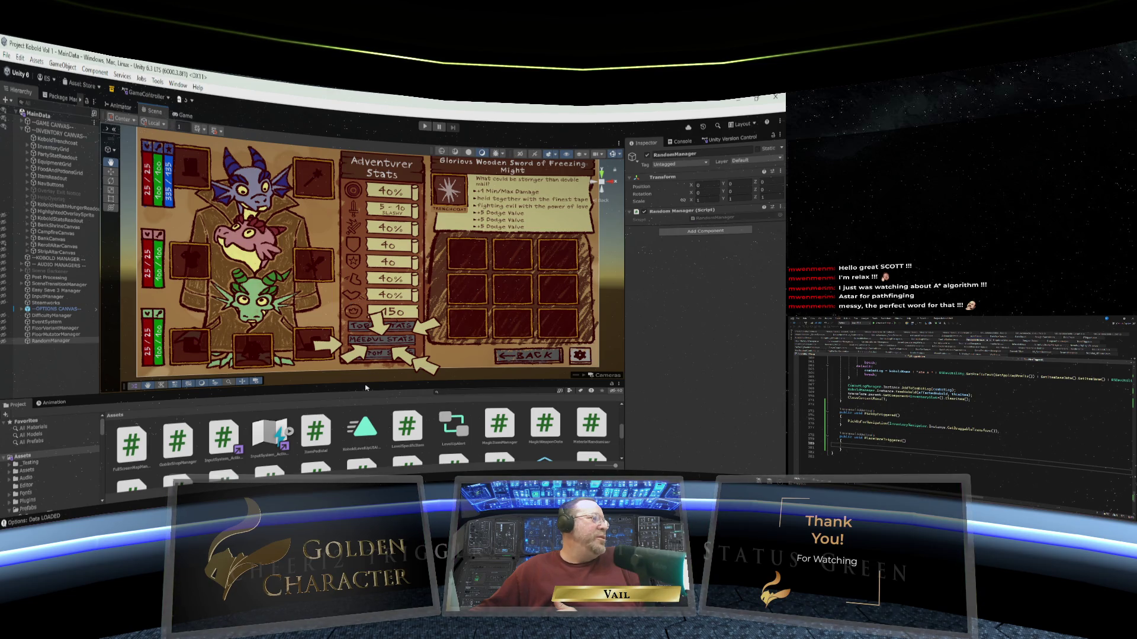
# Move the Scene/Project splitter so the Project window gets more height for its folders.
pyautogui.moveTo(365, 388); pyautogui.dragTo(361, 396)
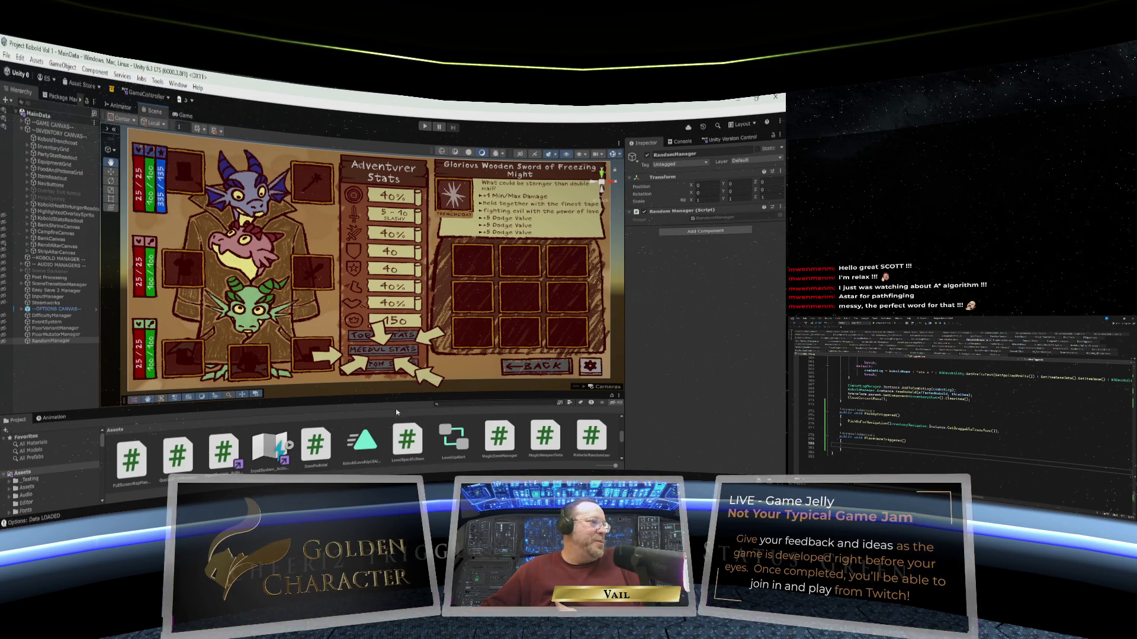
pyautogui.moveTo(394, 395); pyautogui.dragTo(394, 374)
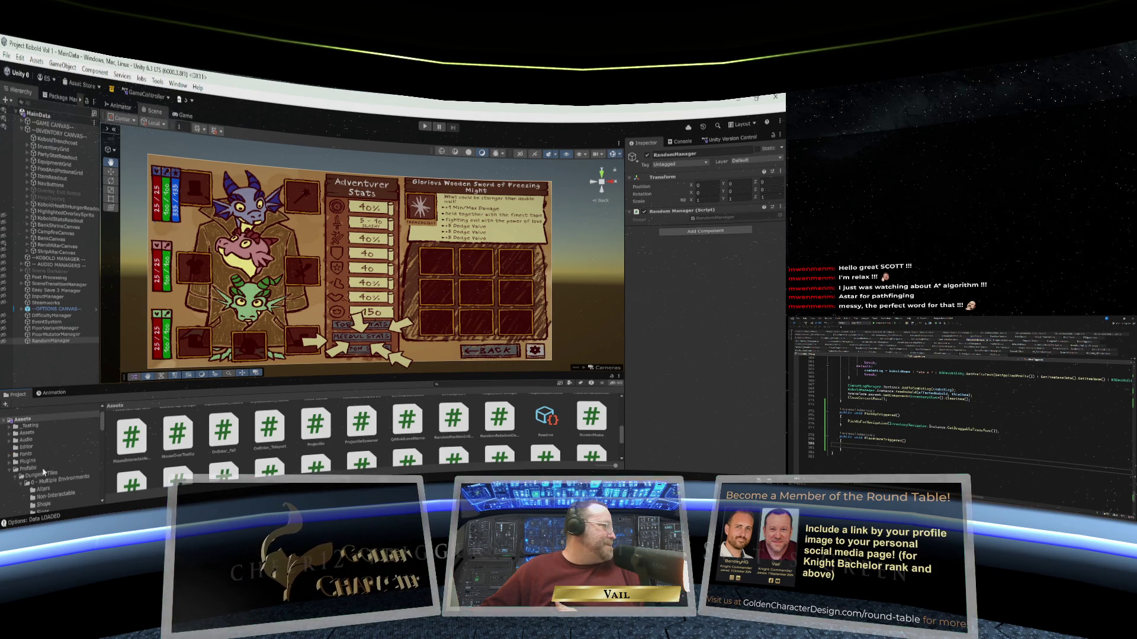
# Open the MainMenu scene from the Project's Scenes folder.
pyautogui.scroll(-5, 43, 463)
pyautogui.scroll(-10, 43, 472)
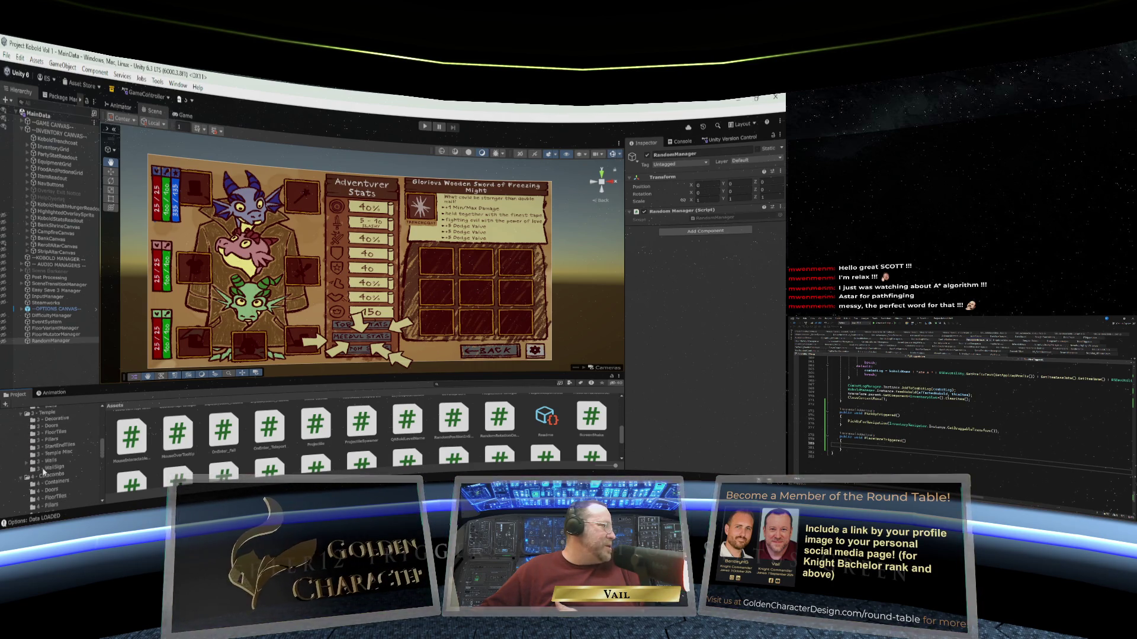
pyautogui.click(32, 504)
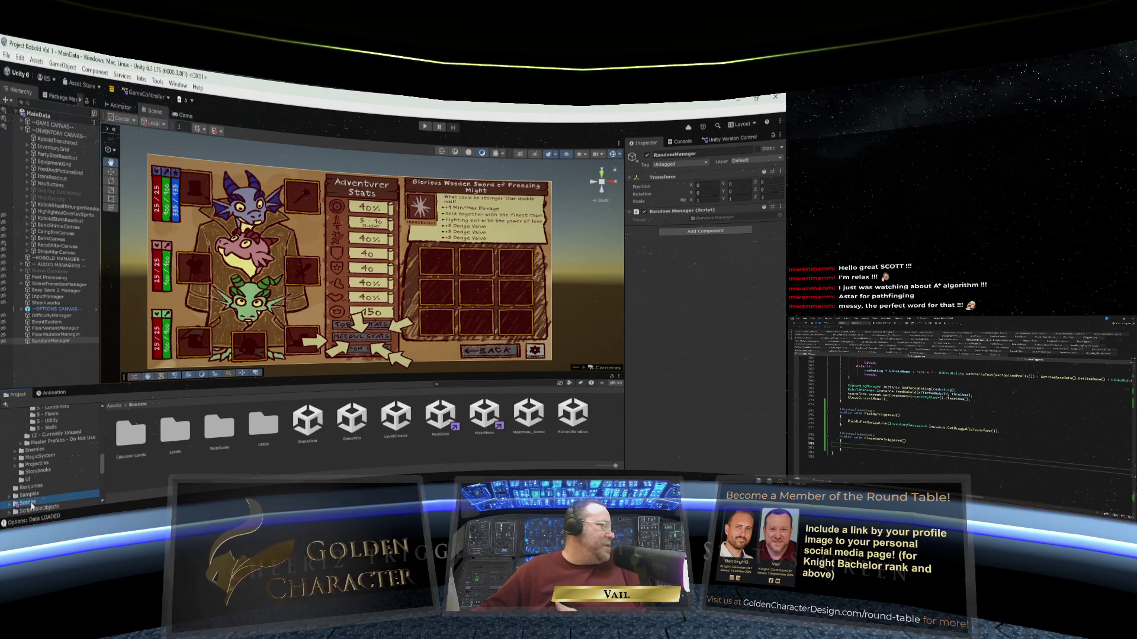
pyautogui.doubleClick(477, 418)
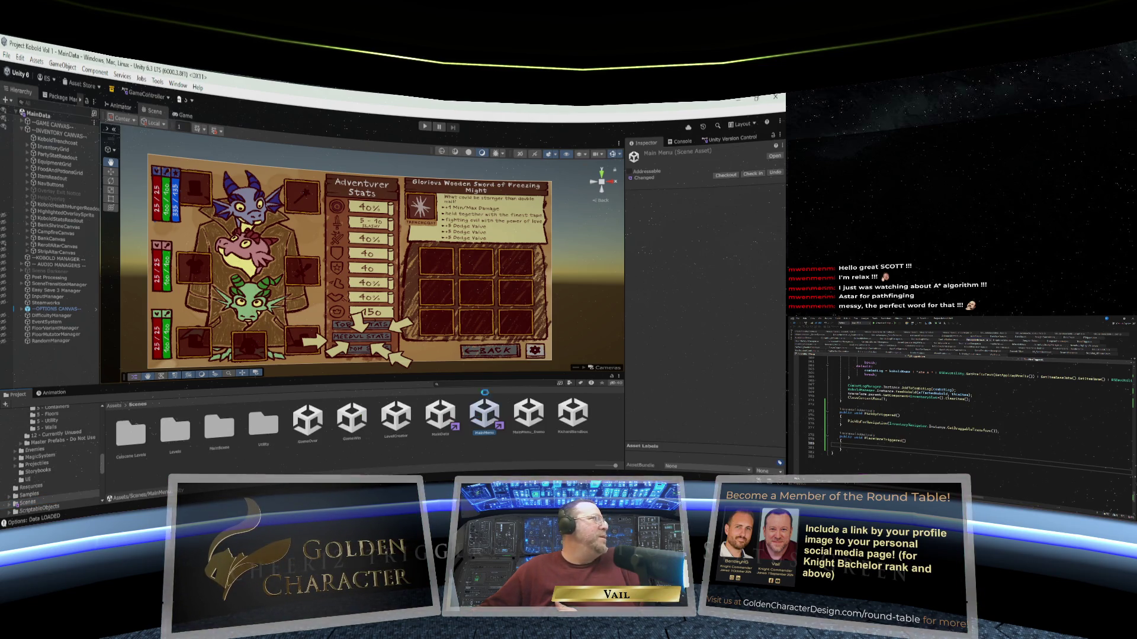
# Play MainMenu in an enlarged Game view and choose START to reach save slot selection.
pyautogui.click(184, 114)
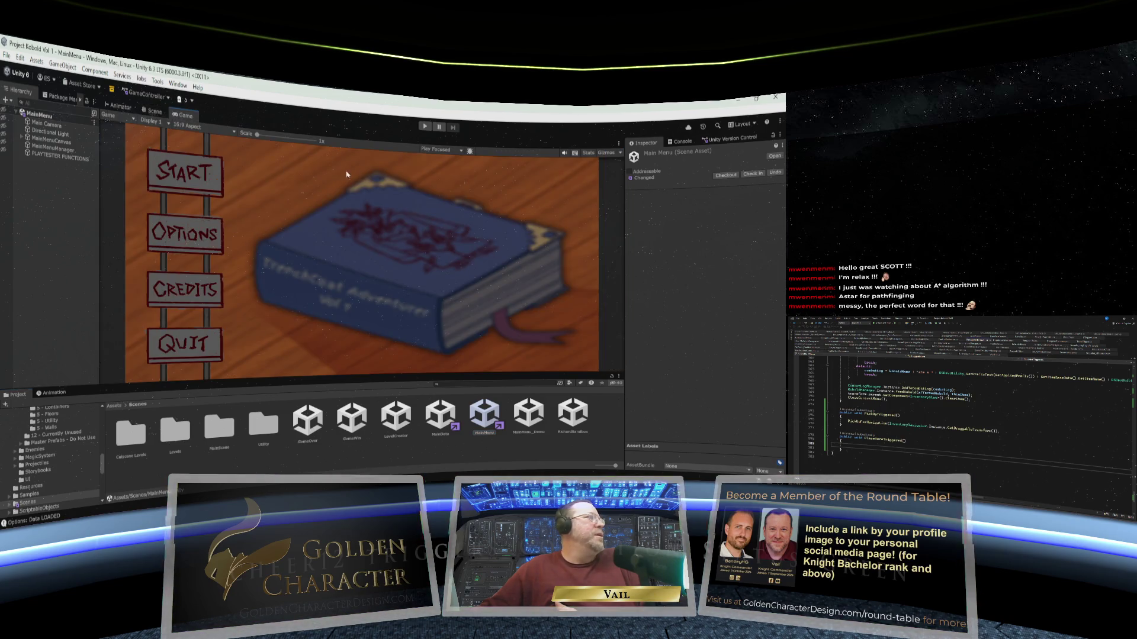
pyautogui.moveTo(375, 388); pyautogui.dragTo(374, 418)
pyautogui.click(424, 126)
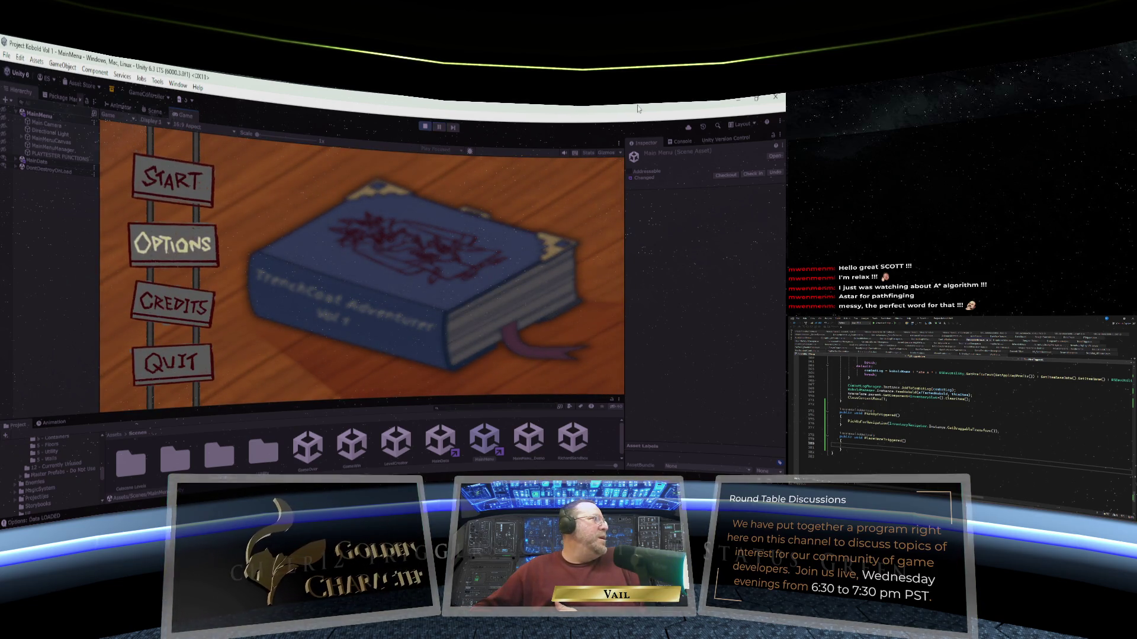
pyautogui.press('Return')
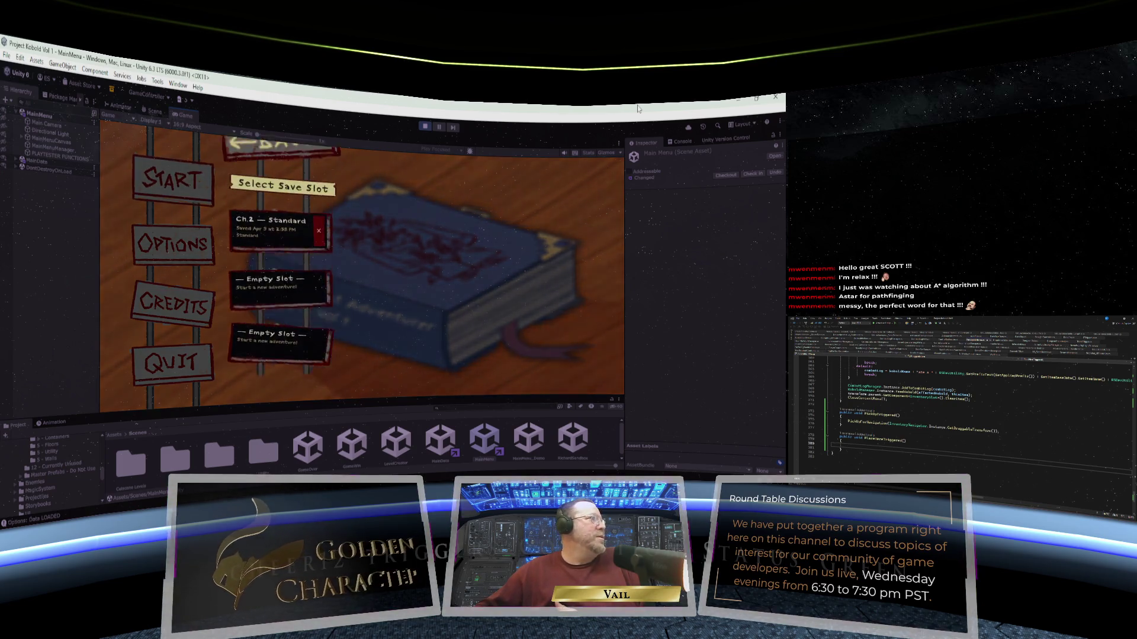
# Start a new game in the first empty slot, play into the dungeon, then exit play mode.
pyautogui.press('Down')
pyautogui.press('Return')
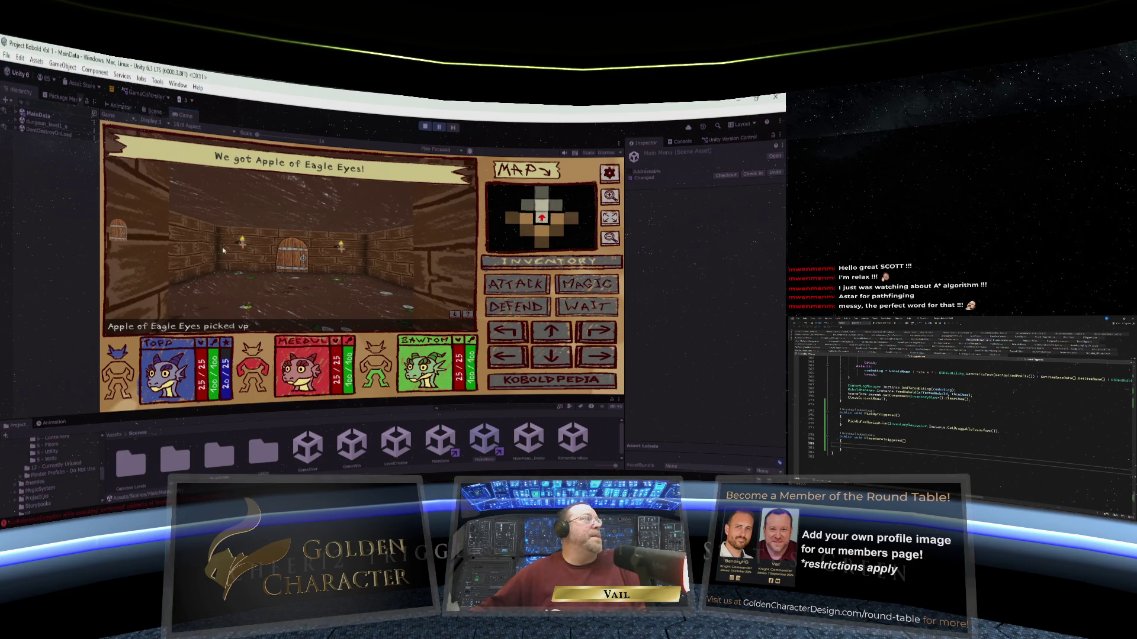
pyautogui.click(424, 126)
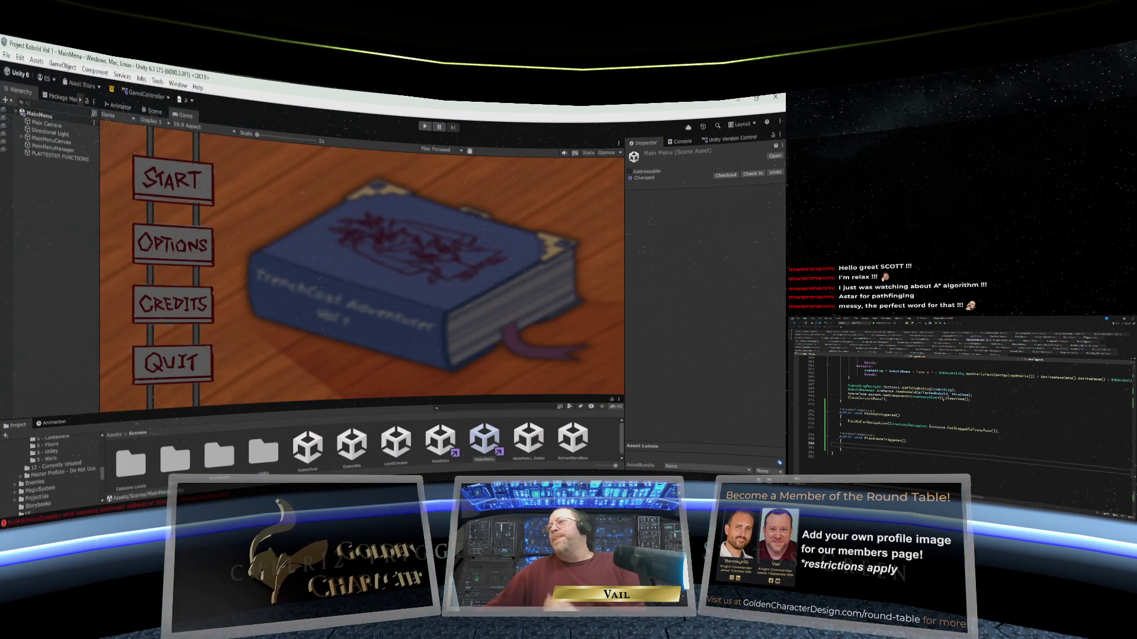
# Scroll up the manager script and open the member dropdown to browse its method list.
pyautogui.scroll(20, 971, 403)
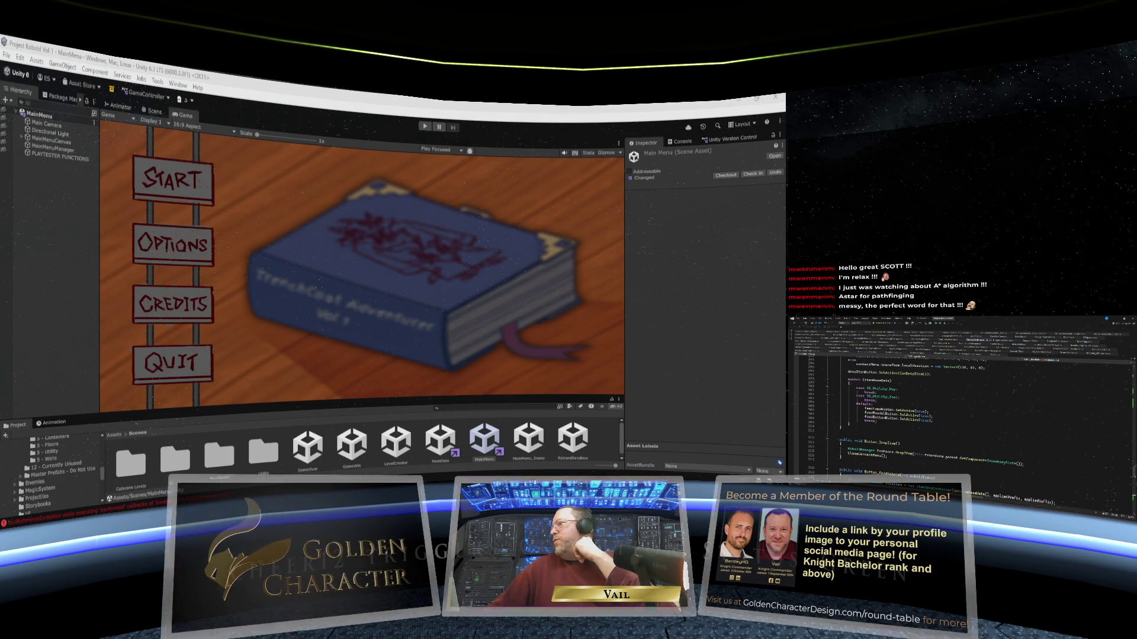
pyautogui.scroll(20, 971, 402)
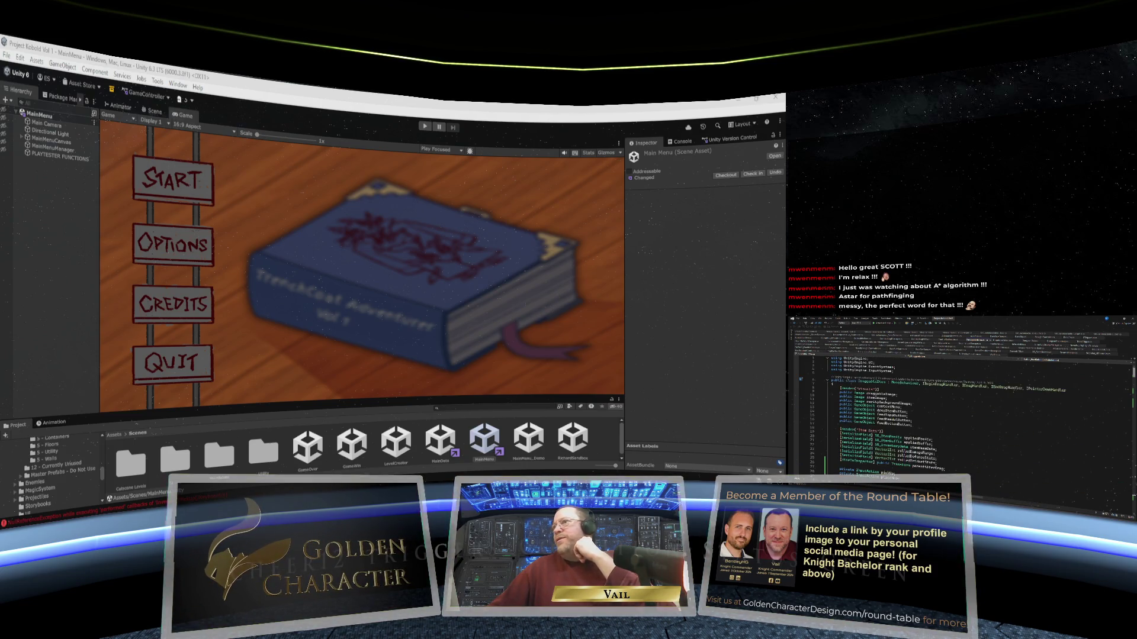
pyautogui.scroll(-12, 971, 403)
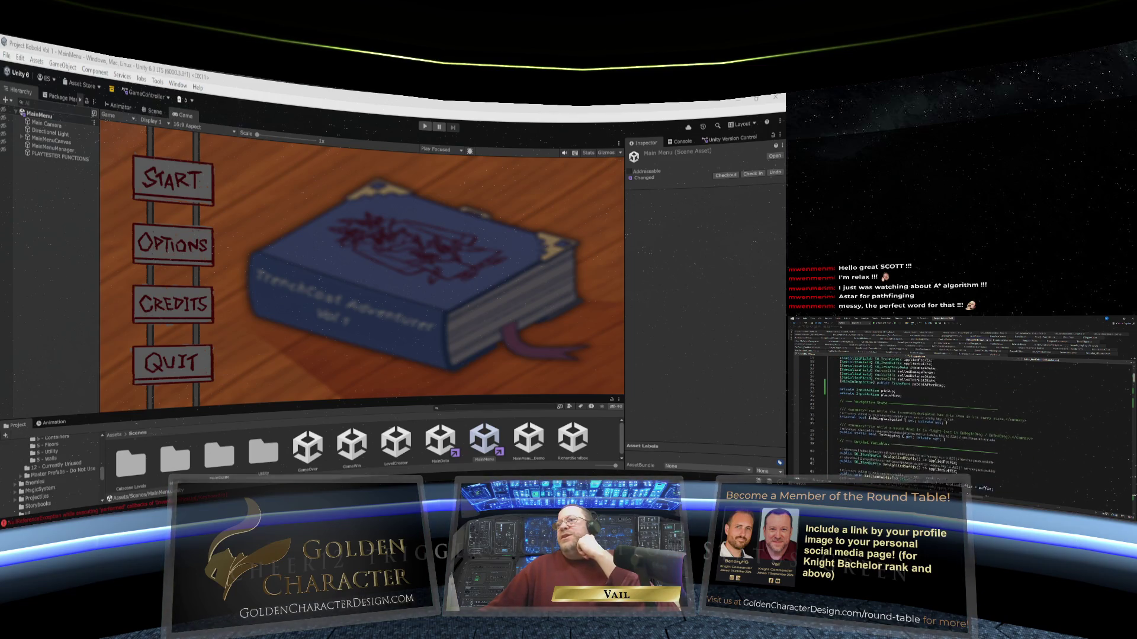
pyautogui.scroll(-8, 971, 402)
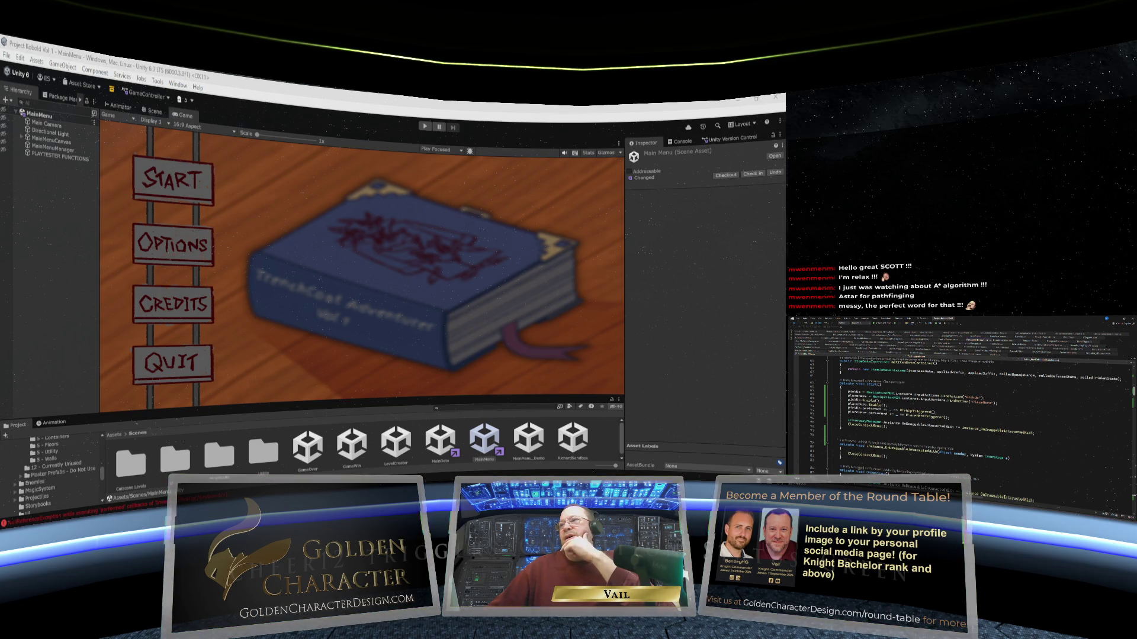
pyautogui.scroll(-2, 971, 415)
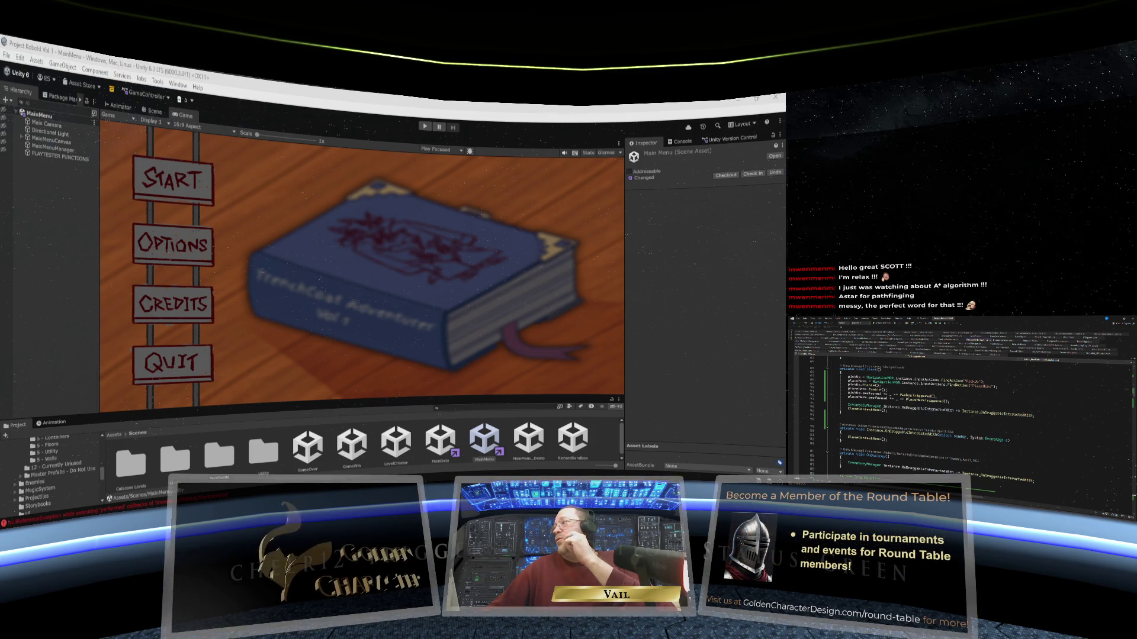
pyautogui.scroll(6, 971, 415)
pyautogui.scroll(-20, 971, 414)
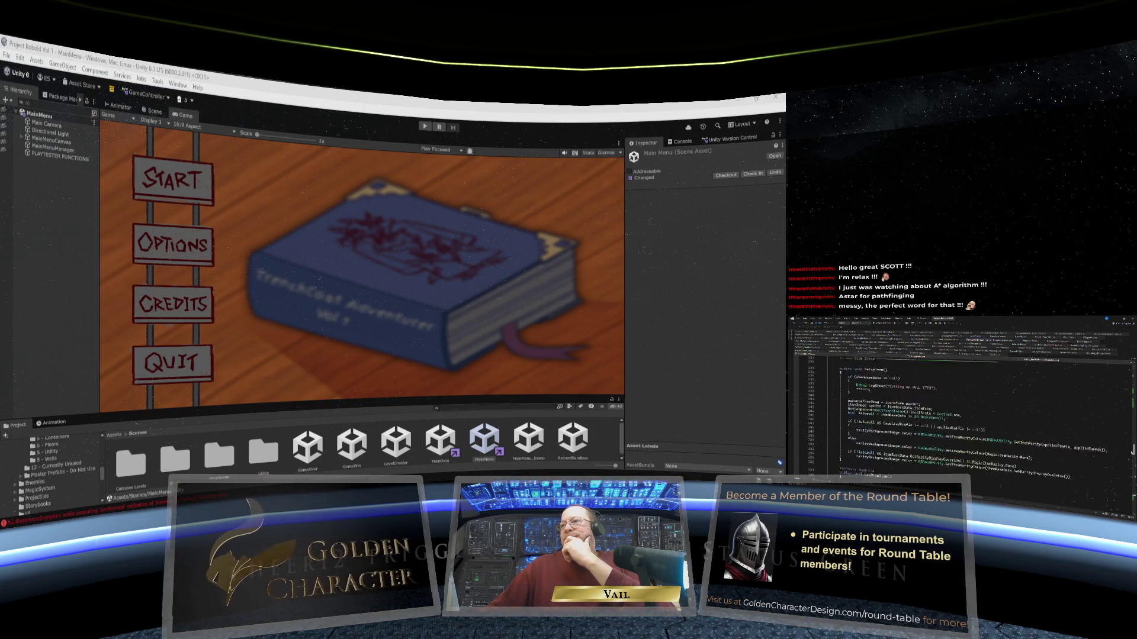
pyautogui.scroll(-15, 971, 414)
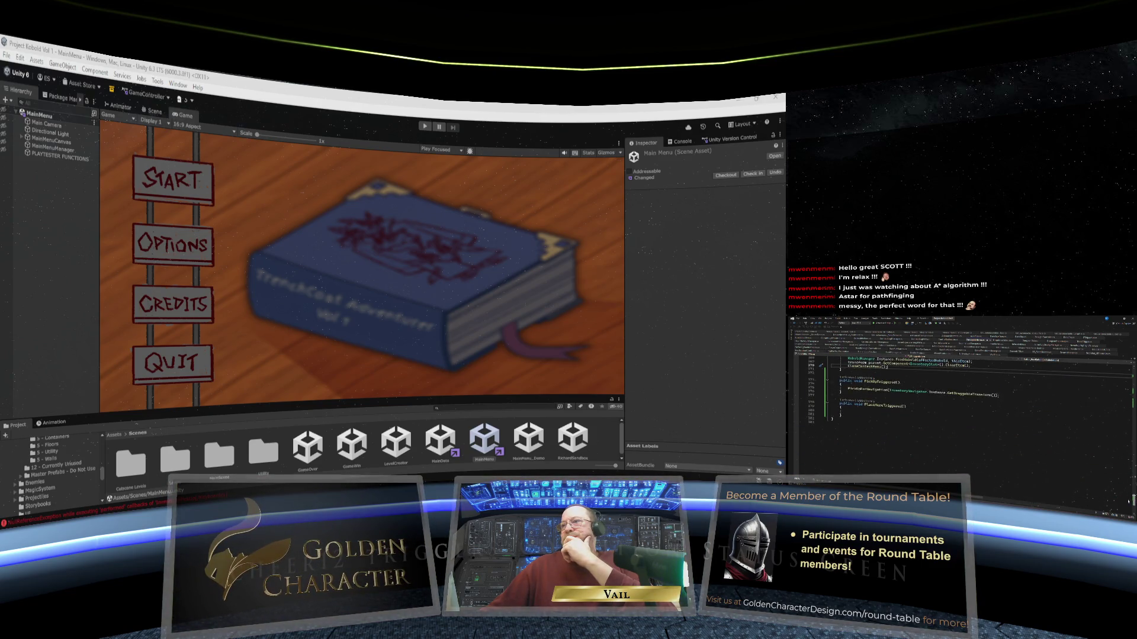
pyautogui.scroll(1, 971, 385)
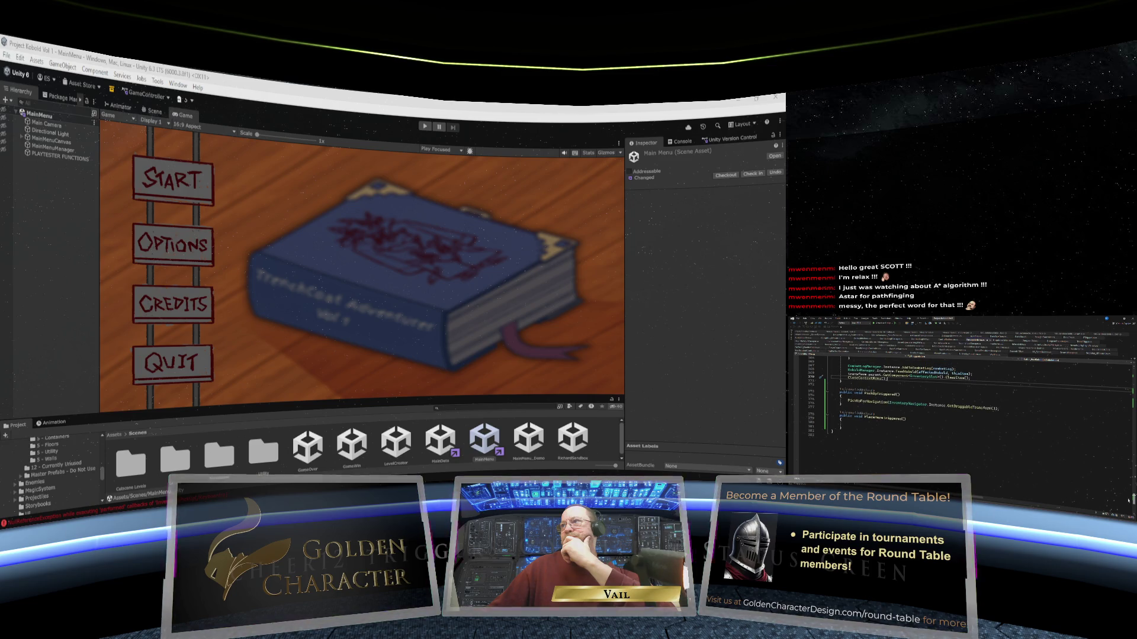
pyautogui.scroll(12, 971, 414)
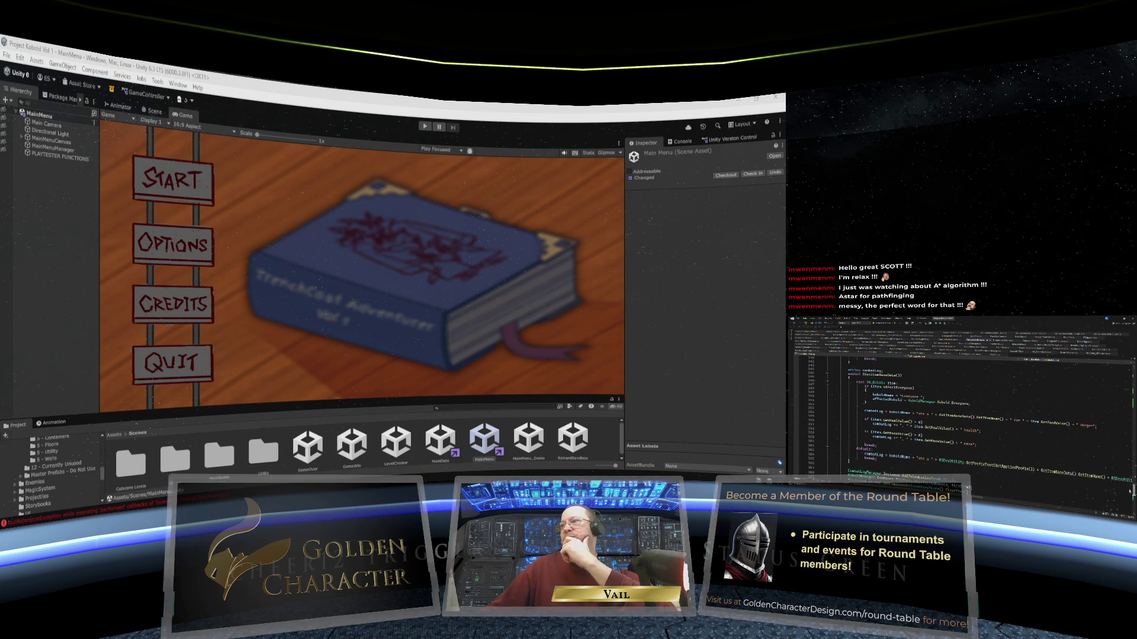
pyautogui.scroll(6, 971, 414)
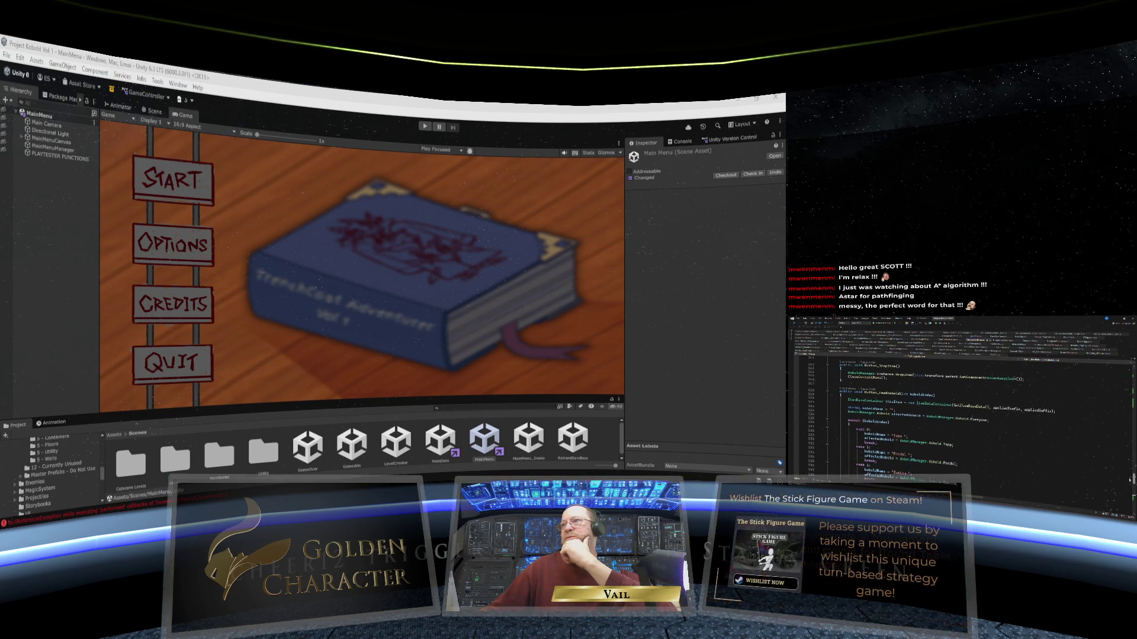
pyautogui.scroll(15, 971, 414)
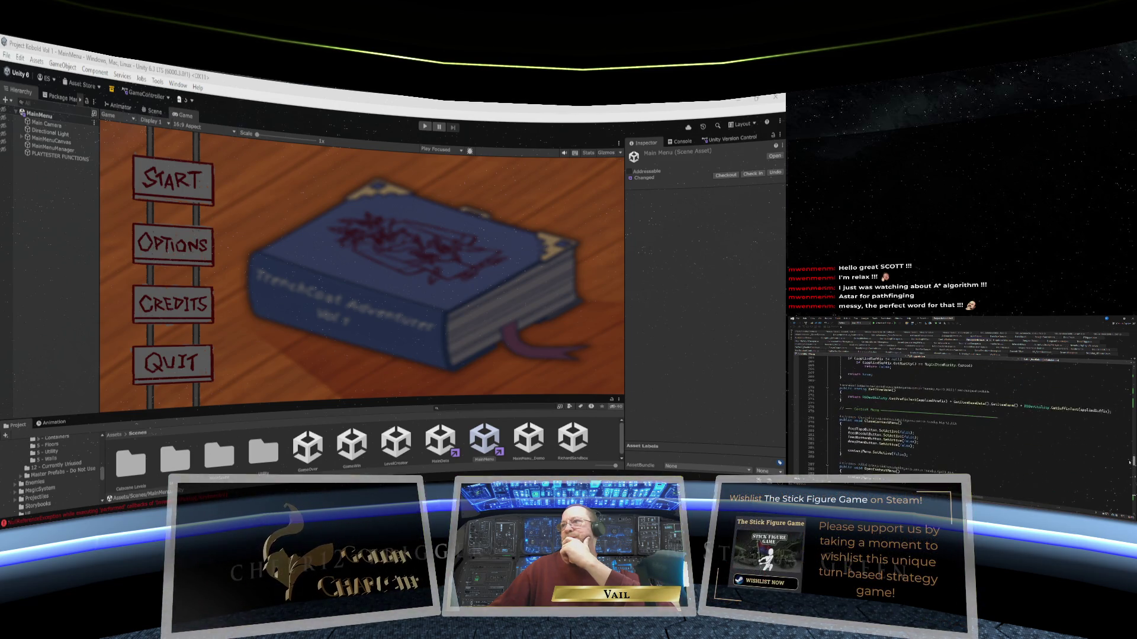
pyautogui.scroll(10, 1129, 461)
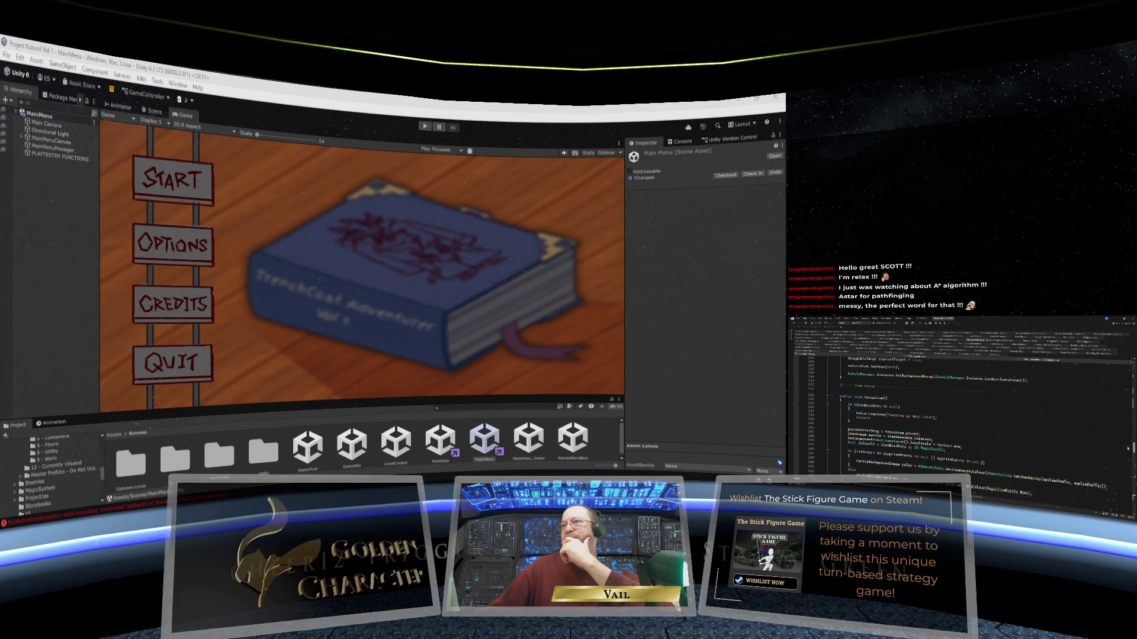
pyautogui.scroll(13, 1128, 449)
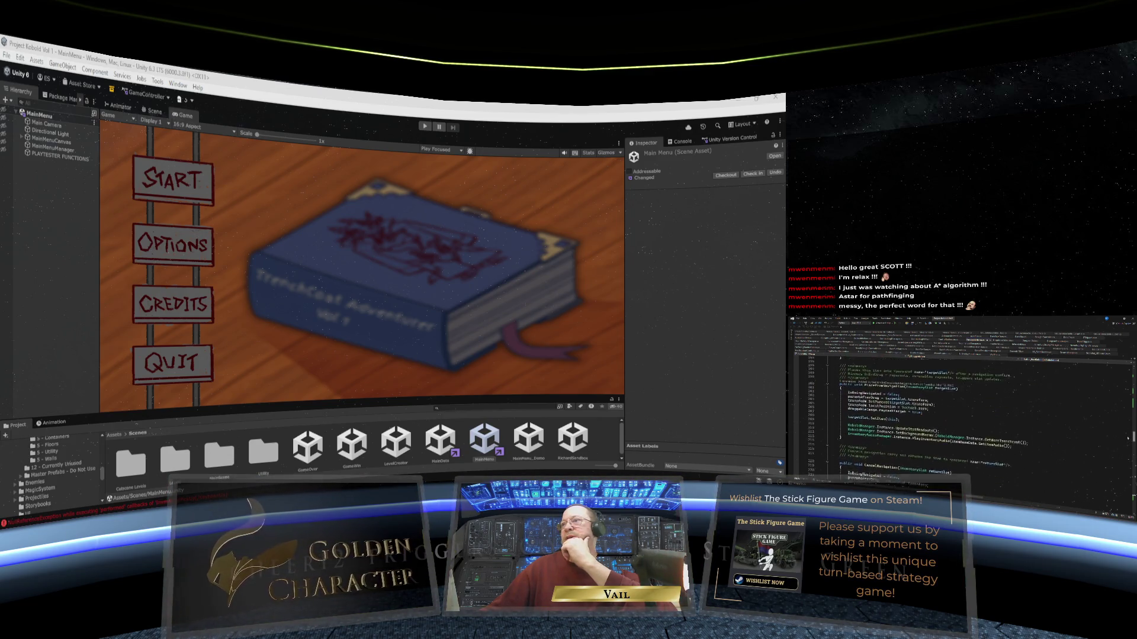
pyautogui.scroll(10, 1127, 431)
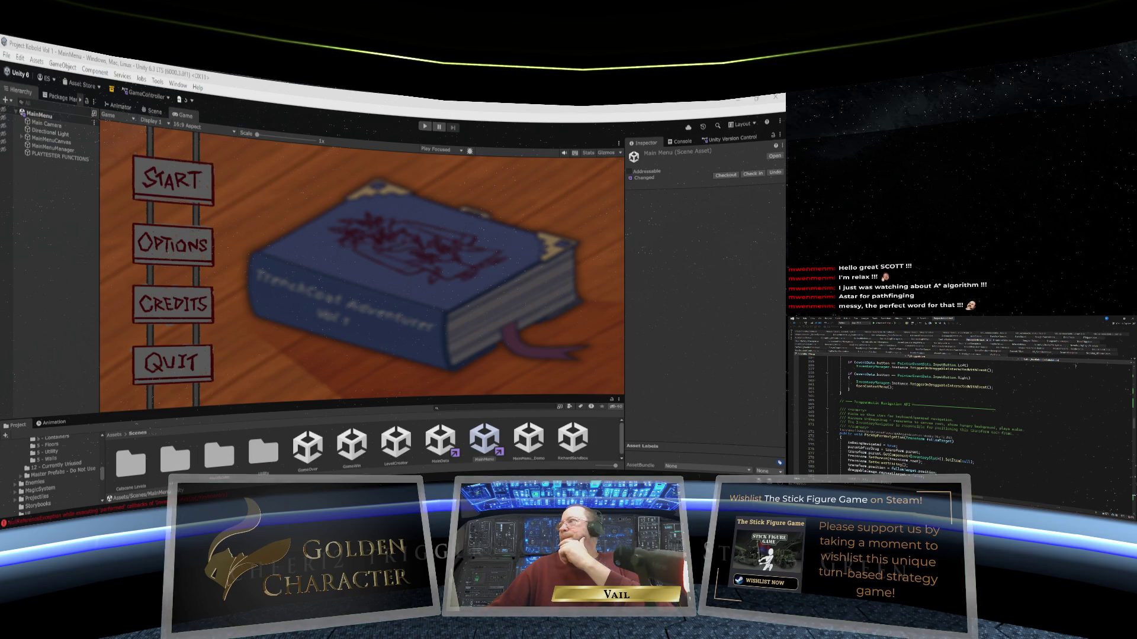
pyautogui.click(1073, 361)
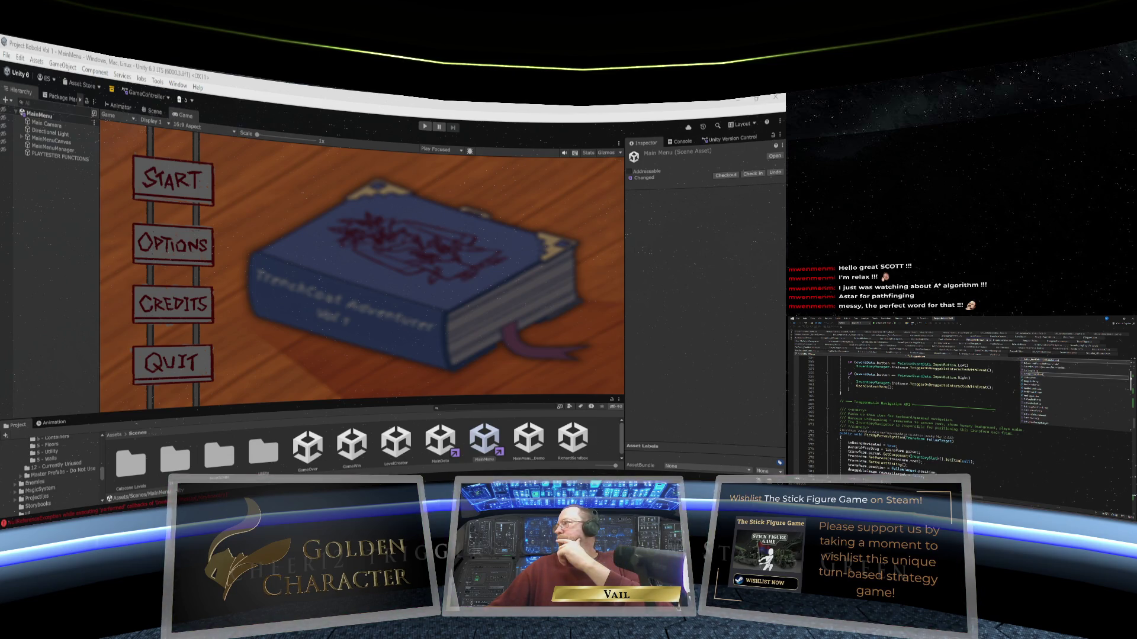
pyautogui.scroll(-3, 1054, 394)
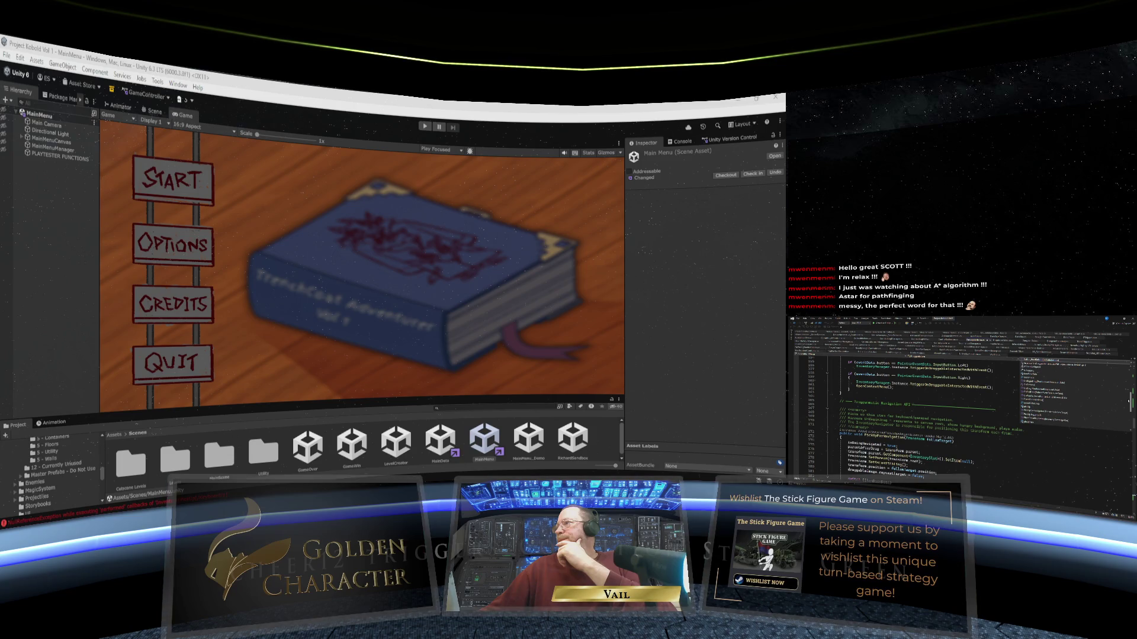
# Jump to a method further up the script and add a blank line after line 88.
pyautogui.click(1054, 383)
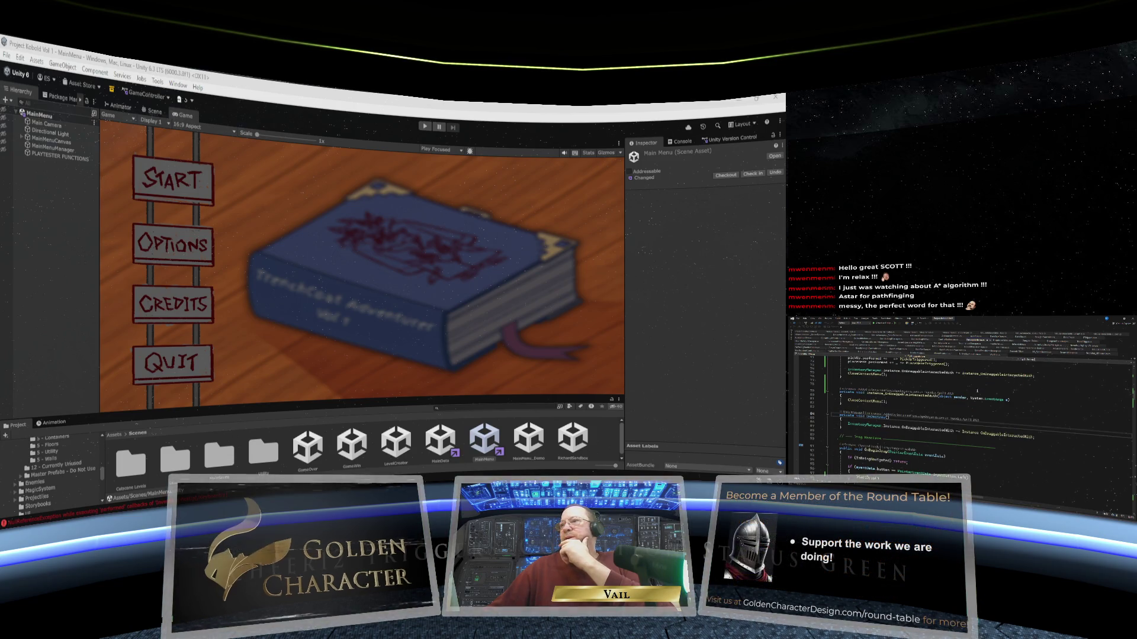
pyautogui.click(1034, 437)
pyautogui.press('Return')
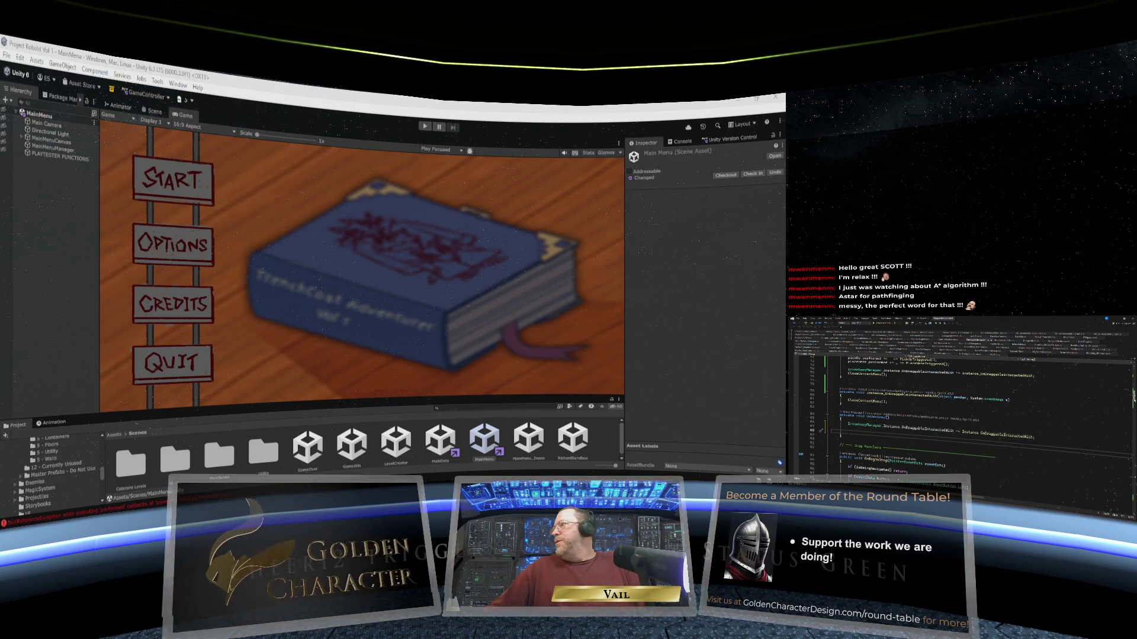
pyautogui.scroll(20, 959, 414)
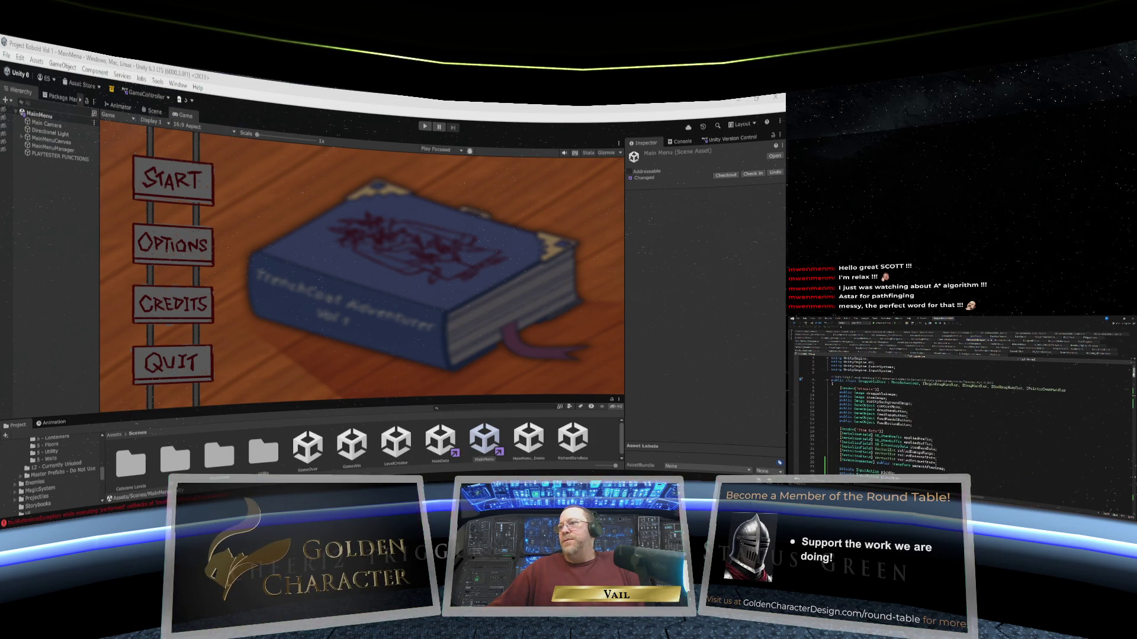
pyautogui.scroll(-12, 959, 415)
pyautogui.scroll(-7, 971, 420)
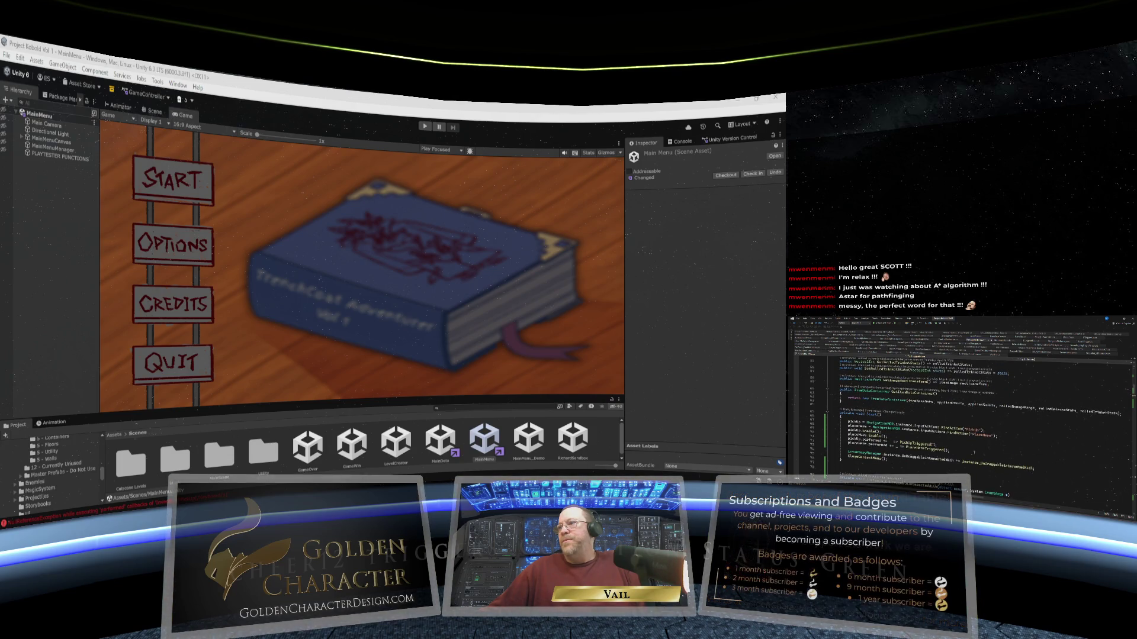
# Select and copy the pickUp.performed line at line 74 in Start().
pyautogui.click(838, 442)
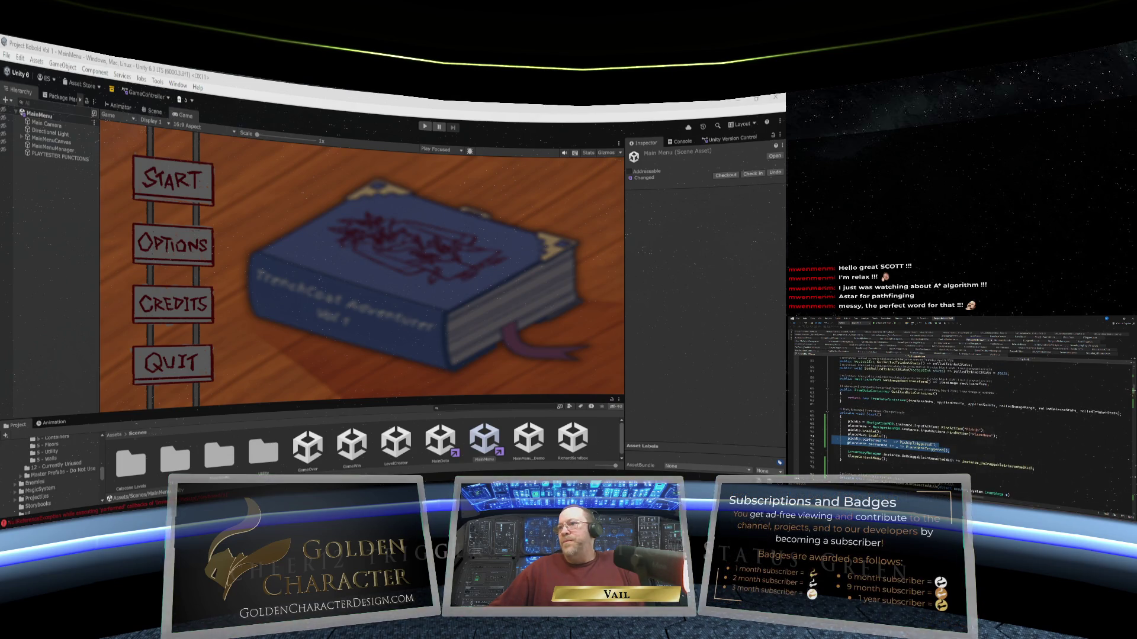
pyautogui.hotkey('ctrl', 'space')
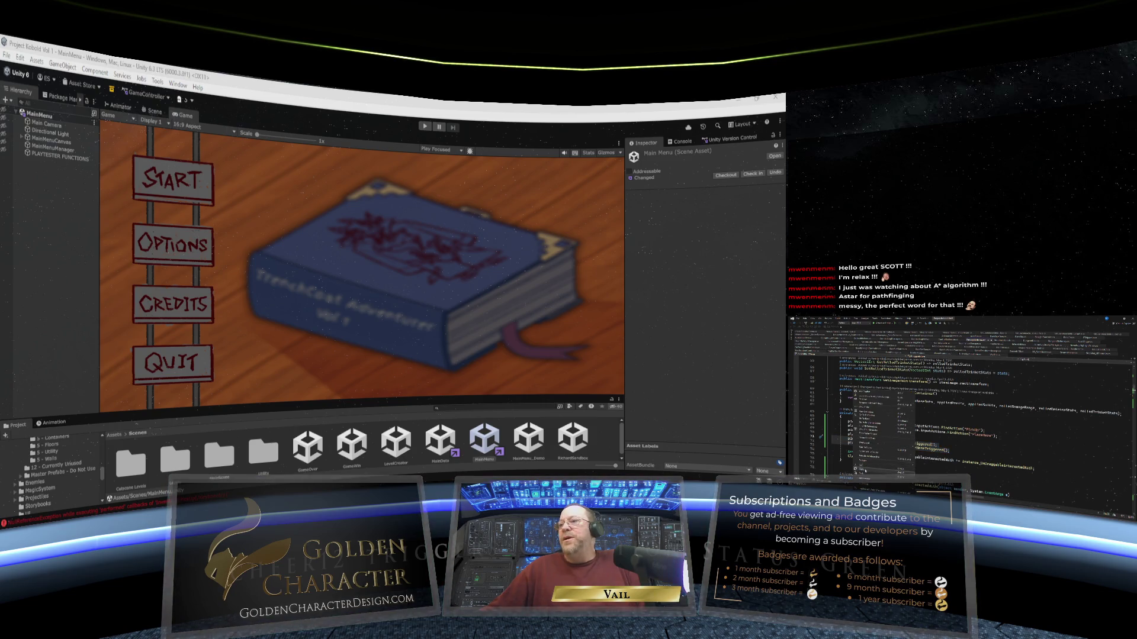
pyautogui.moveTo(833, 439); pyautogui.dragTo(1049, 440)
pyautogui.rightClick(1070, 361)
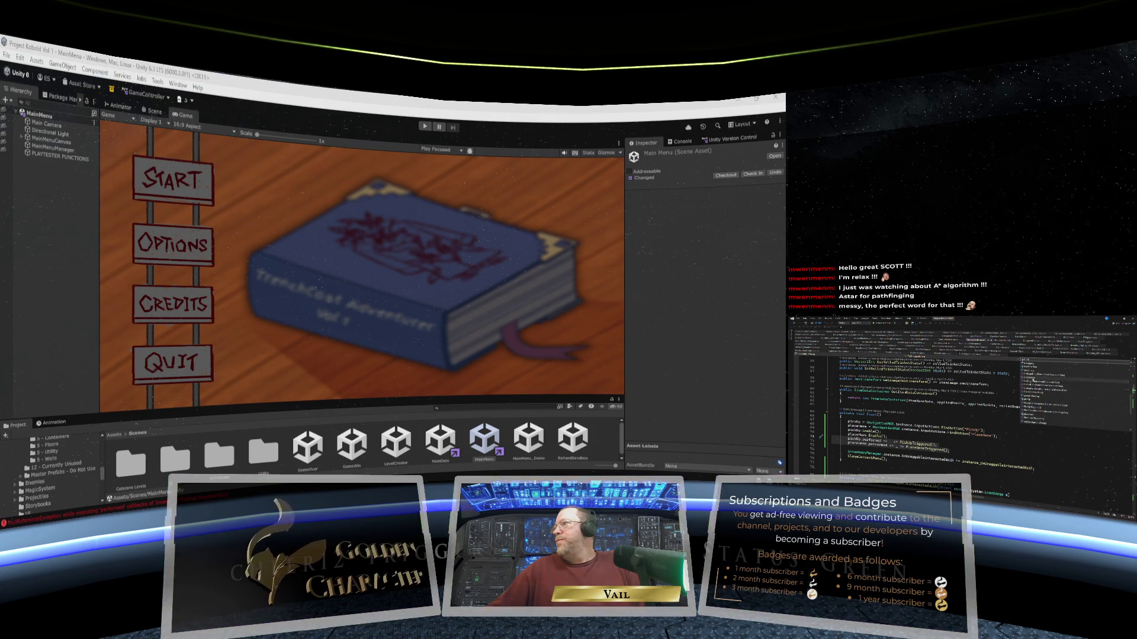
# Paste the InventoryManager and pickUp.performed lines into the target method and remove the empty line.
pyautogui.click(1042, 383)
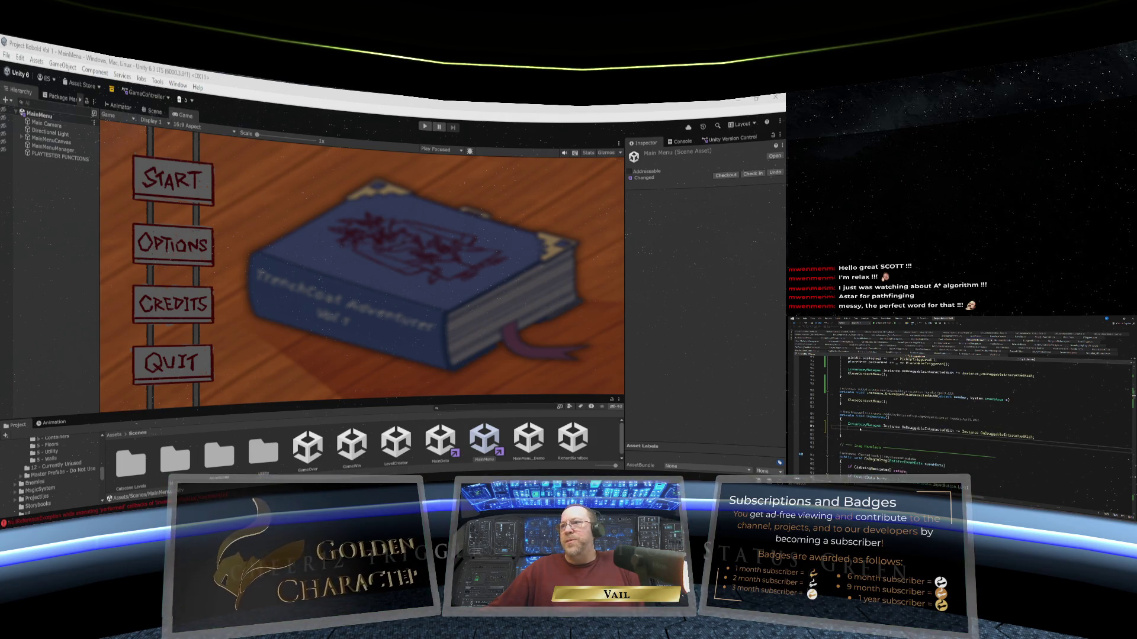
pyautogui.rightClick(861, 391)
pyautogui.click(877, 476)
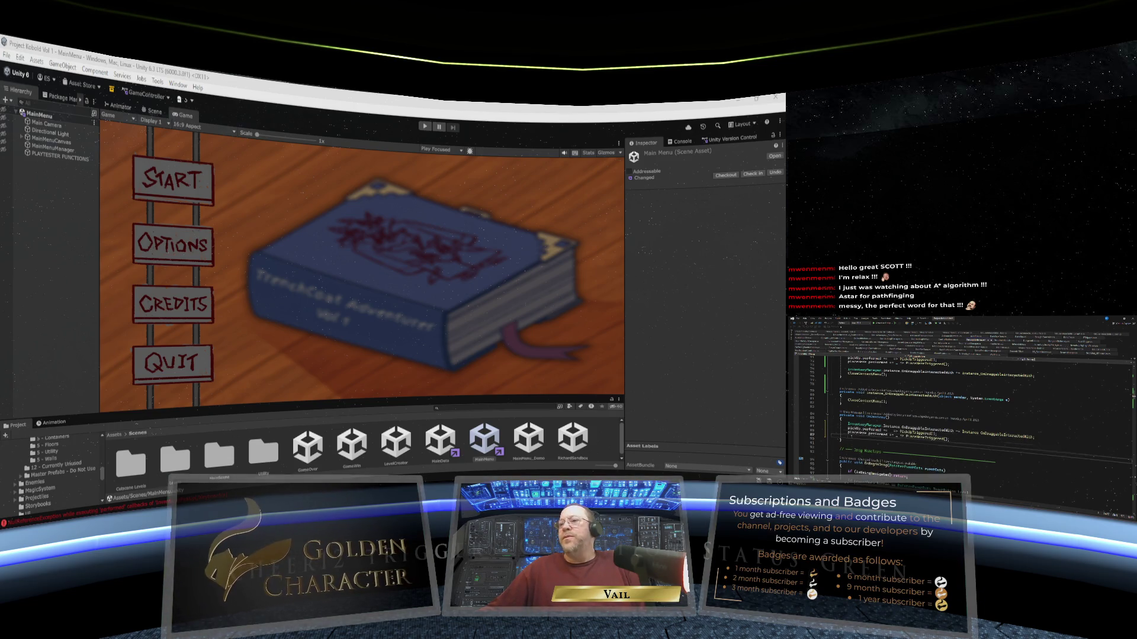
pyautogui.press('BackSpace')
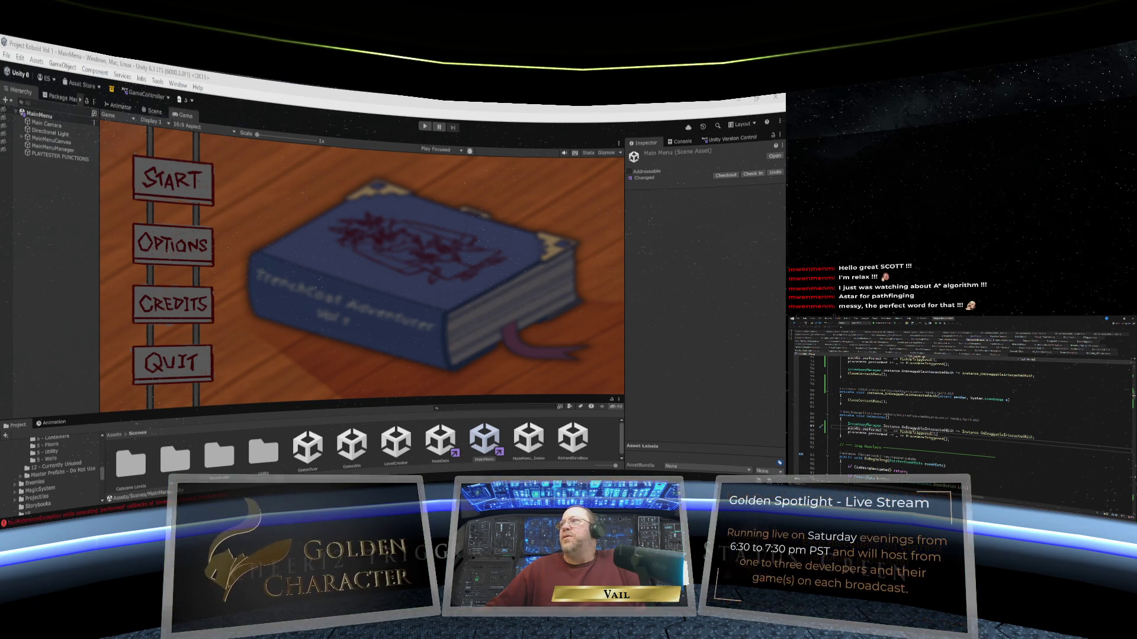
pyautogui.scroll(5, 959, 414)
# Wait for Unity to finish compiling scripts and importing assets after the script save.
pyautogui.scroll(-2, 959, 415)
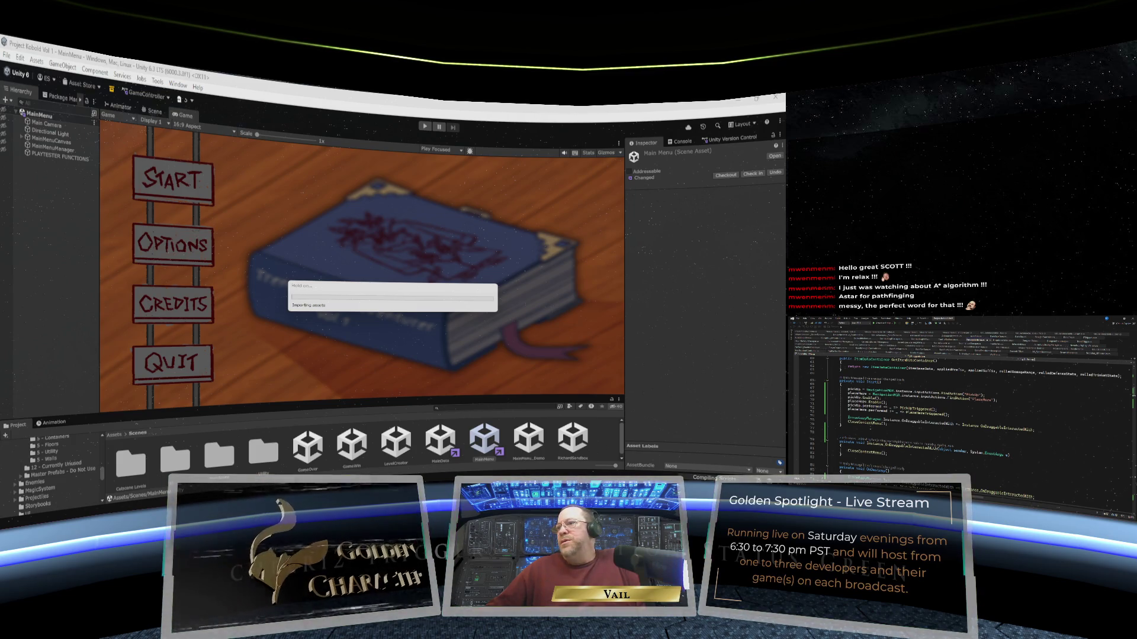
pyautogui.scroll(-10, 971, 414)
pyautogui.scroll(-8, 959, 415)
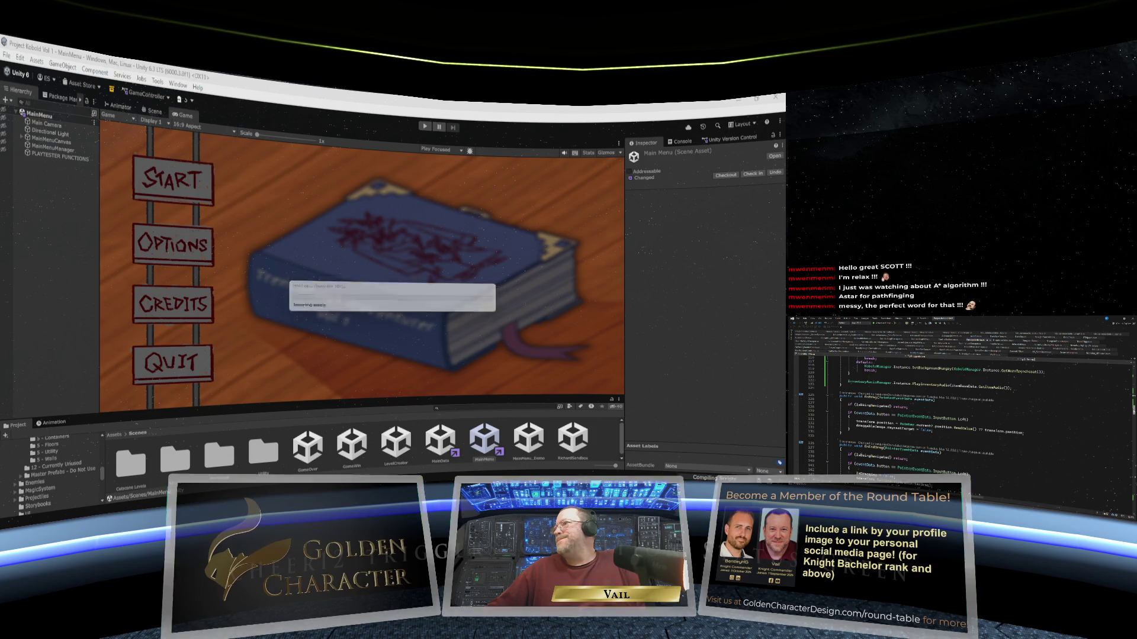
pyautogui.scroll(20, 971, 414)
pyautogui.scroll(-2, 971, 415)
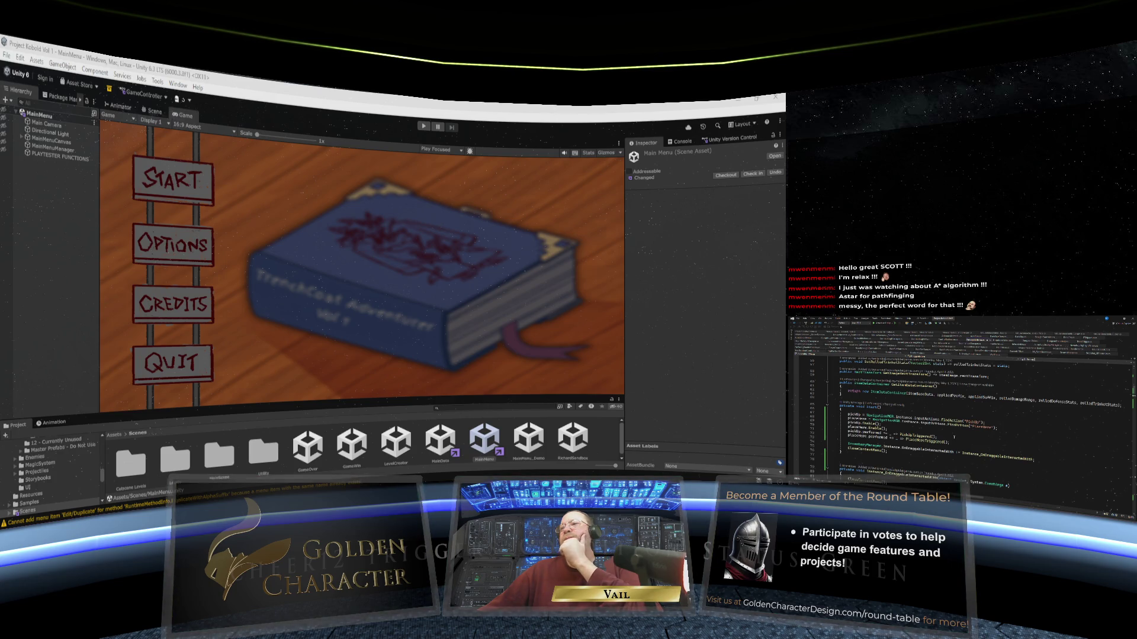
pyautogui.scroll(-1, 965, 408)
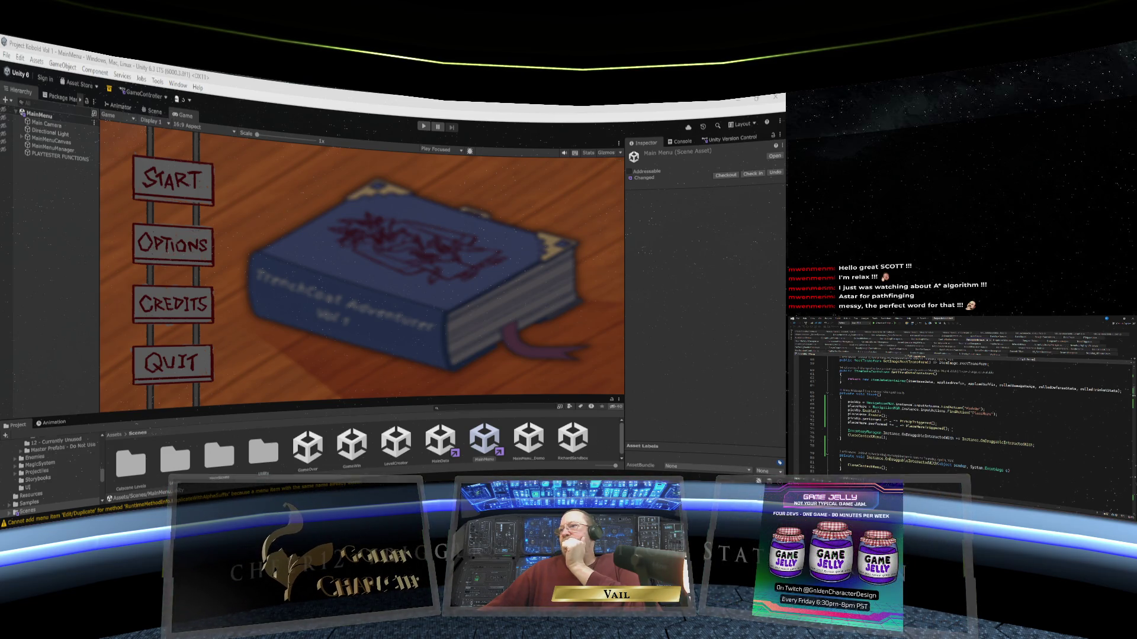
# Cut lines 69–73 from the method and delete the leftover blank line.
pyautogui.click(876, 423)
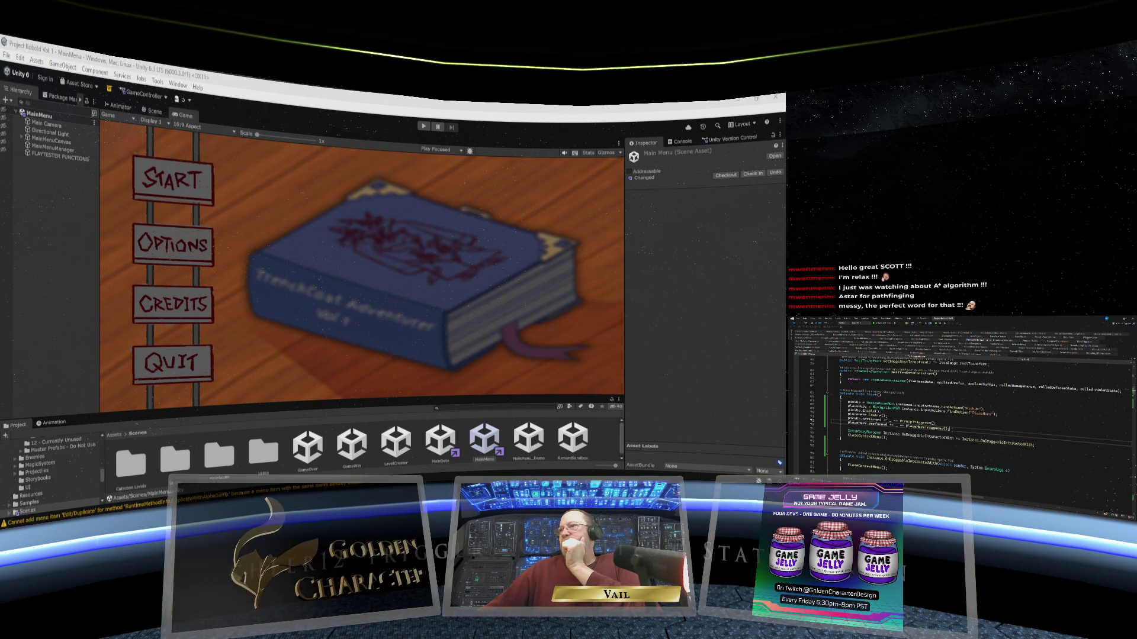
pyautogui.hotkey('shift', 'Up')
pyautogui.hotkey('shift', 'Up')
pyautogui.hotkey('shift', 'Up')
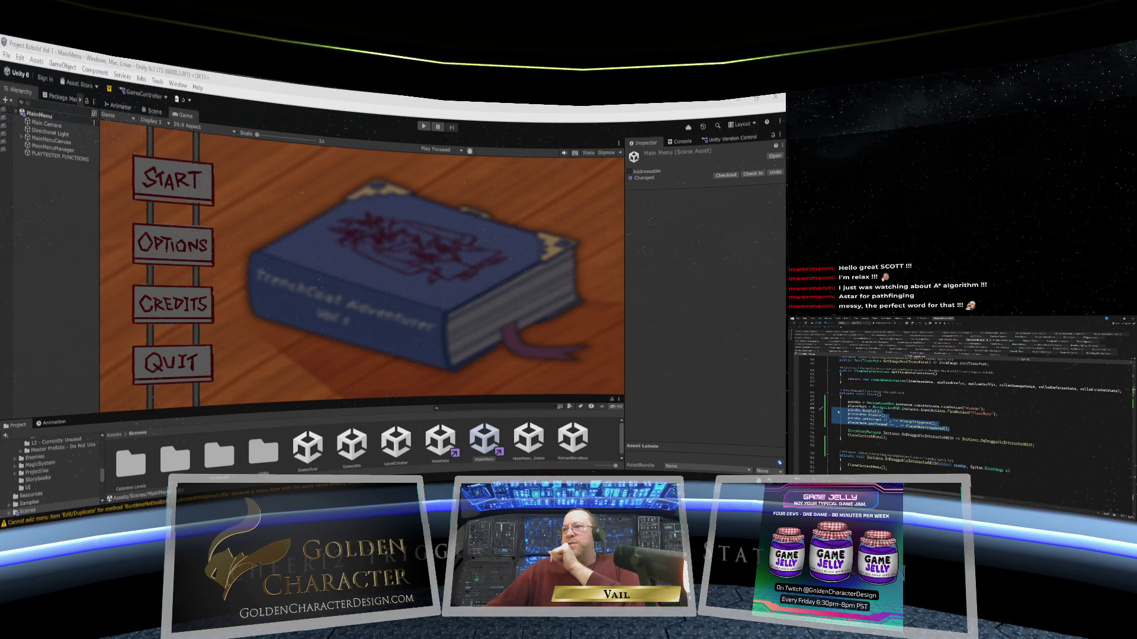
pyautogui.rightClick(838, 412)
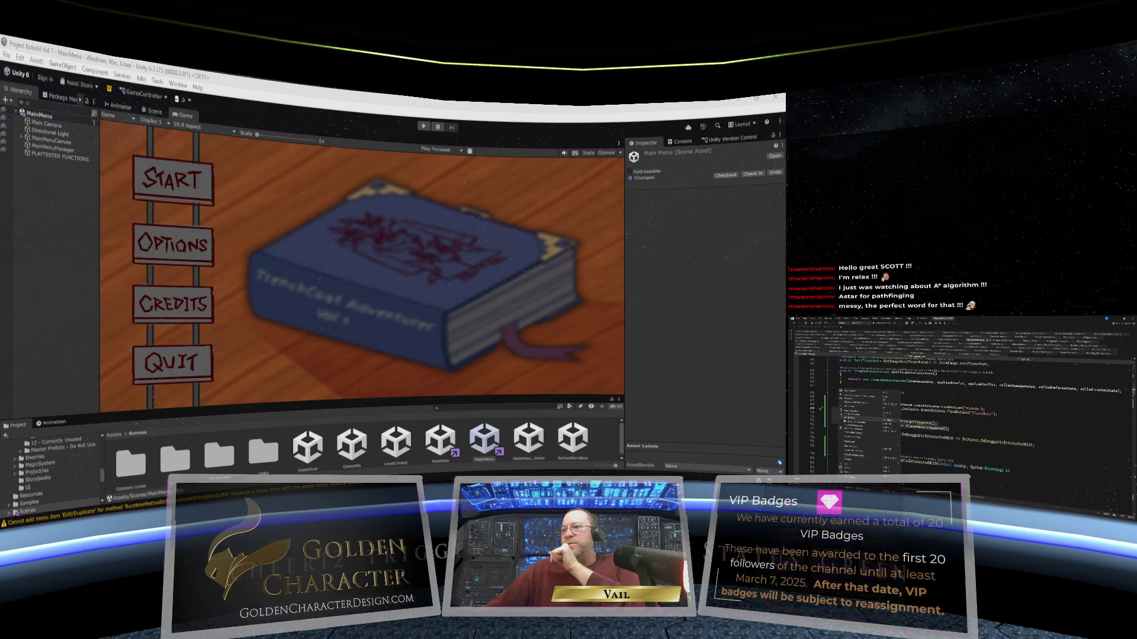
pyautogui.click(855, 466)
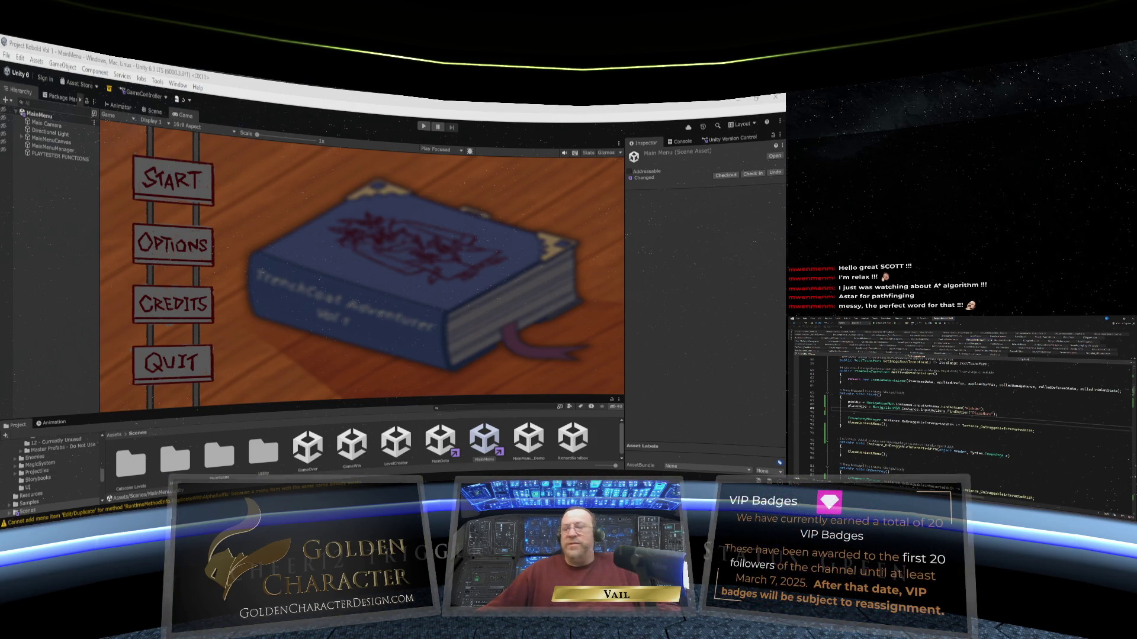
pyautogui.press('Delete')
# At the end of the script, insert a new method via IntelliSense completion and remove trailing blank lines.
pyautogui.scroll(-5, 971, 414)
pyautogui.scroll(-15, 971, 415)
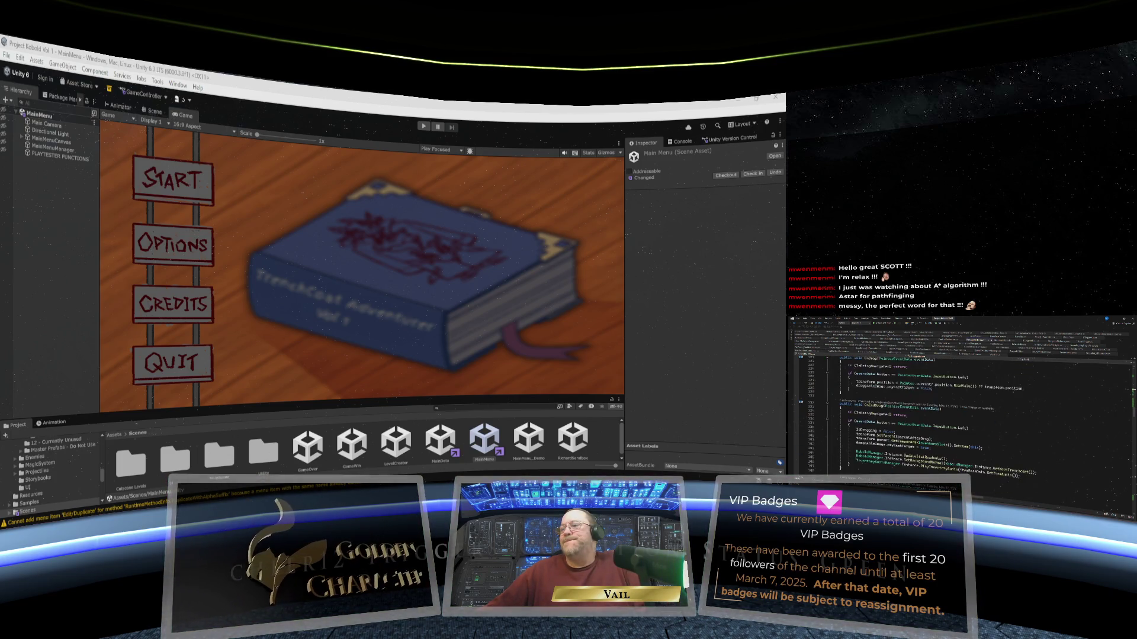
pyautogui.scroll(18, 971, 415)
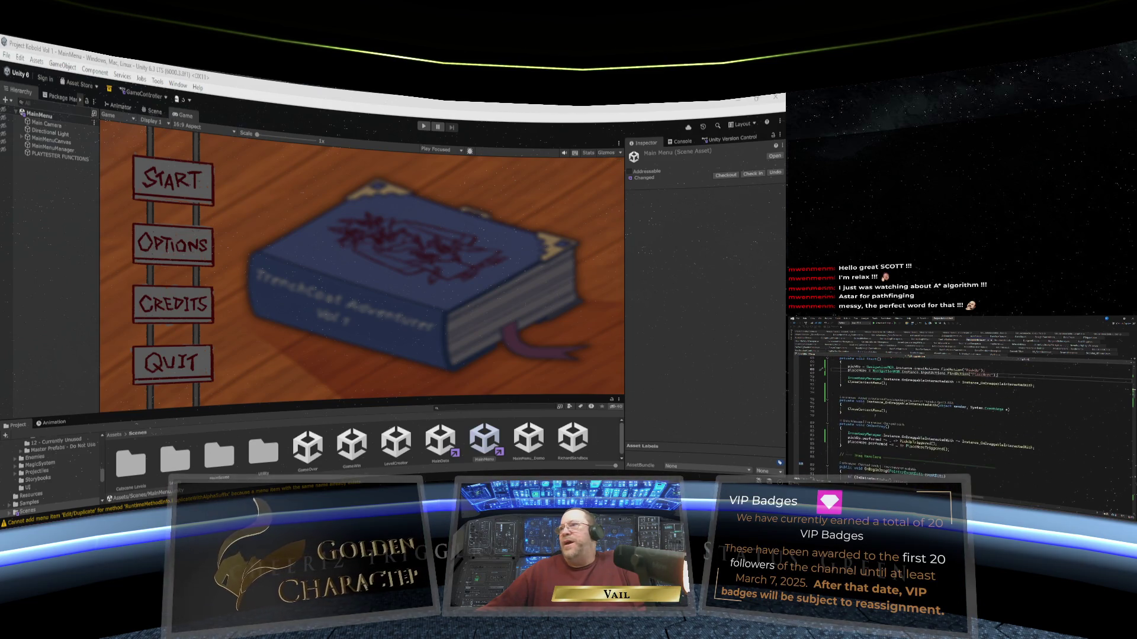
pyautogui.scroll(9, 971, 415)
pyautogui.scroll(-9, 971, 414)
pyautogui.scroll(-5, 971, 414)
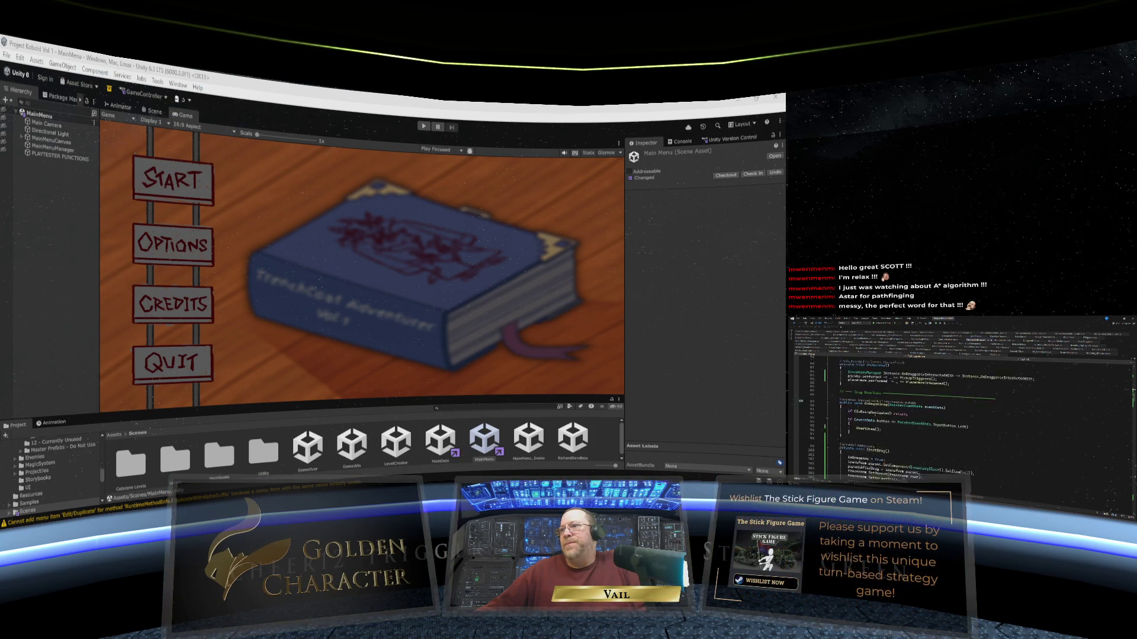
pyautogui.scroll(-13, 971, 414)
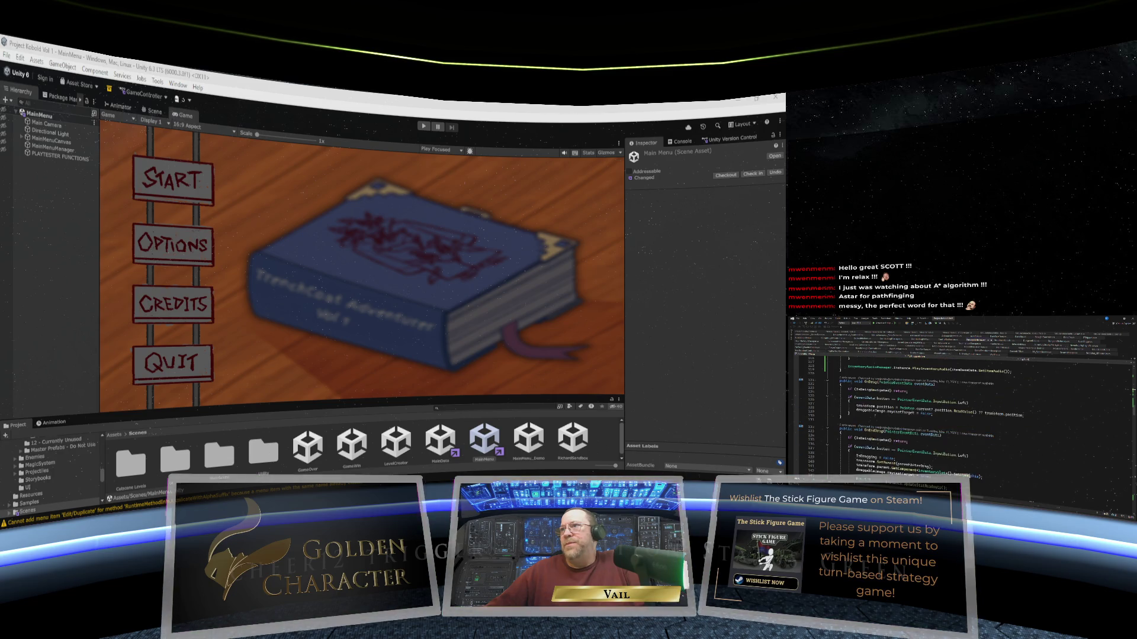
pyautogui.scroll(-13, 970, 414)
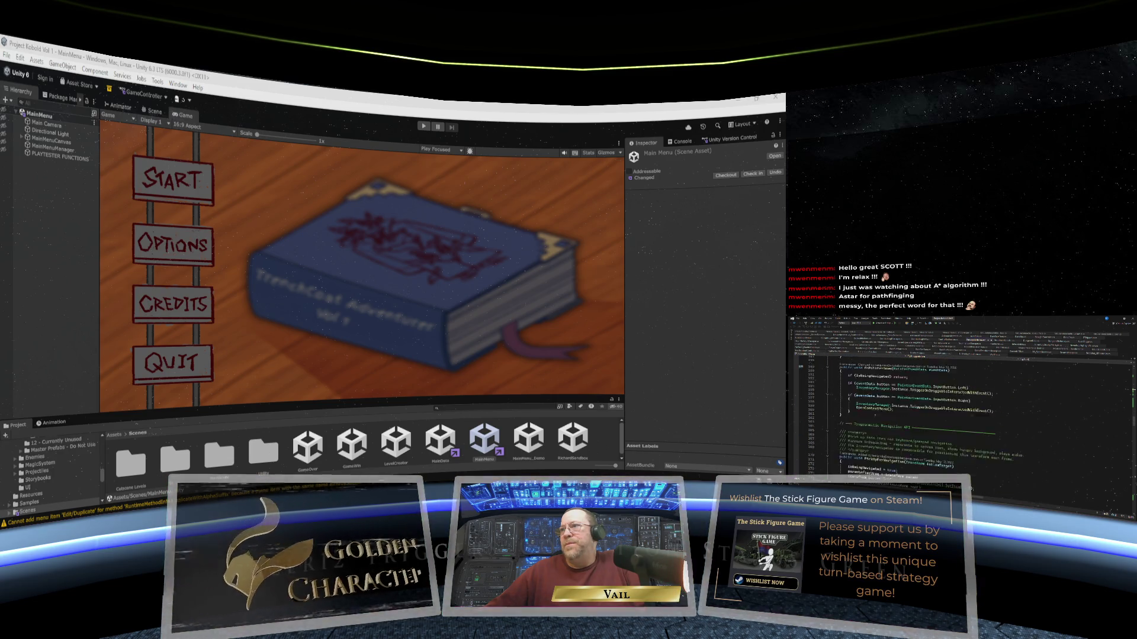
pyautogui.scroll(-8, 971, 414)
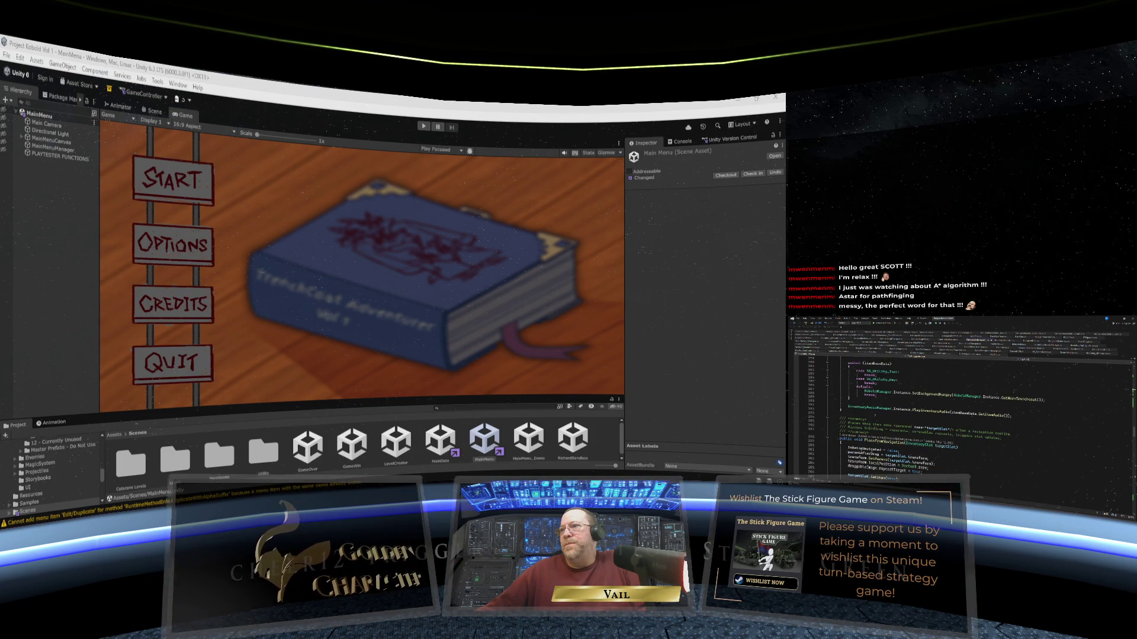
pyautogui.scroll(-4, 970, 414)
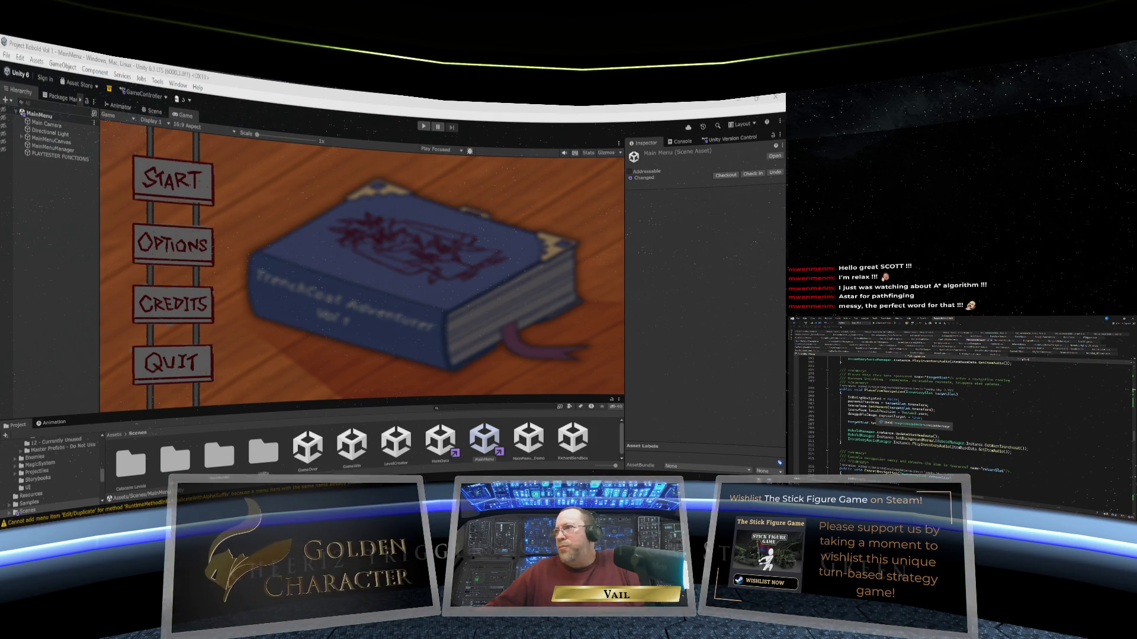
pyautogui.scroll(-10, 971, 415)
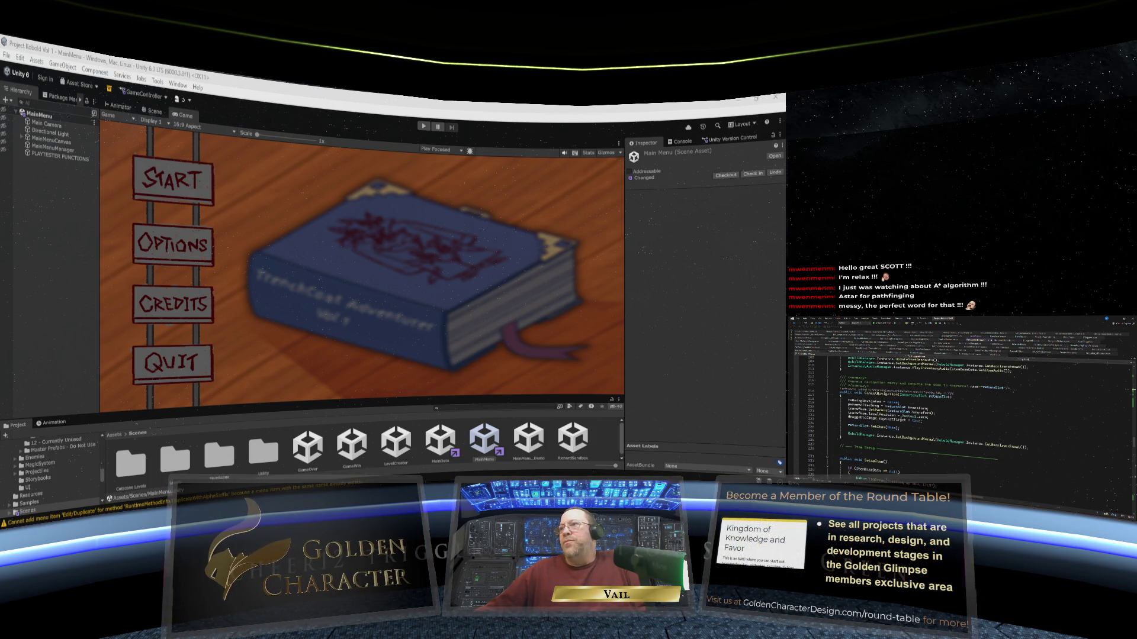
pyautogui.scroll(-2, 970, 414)
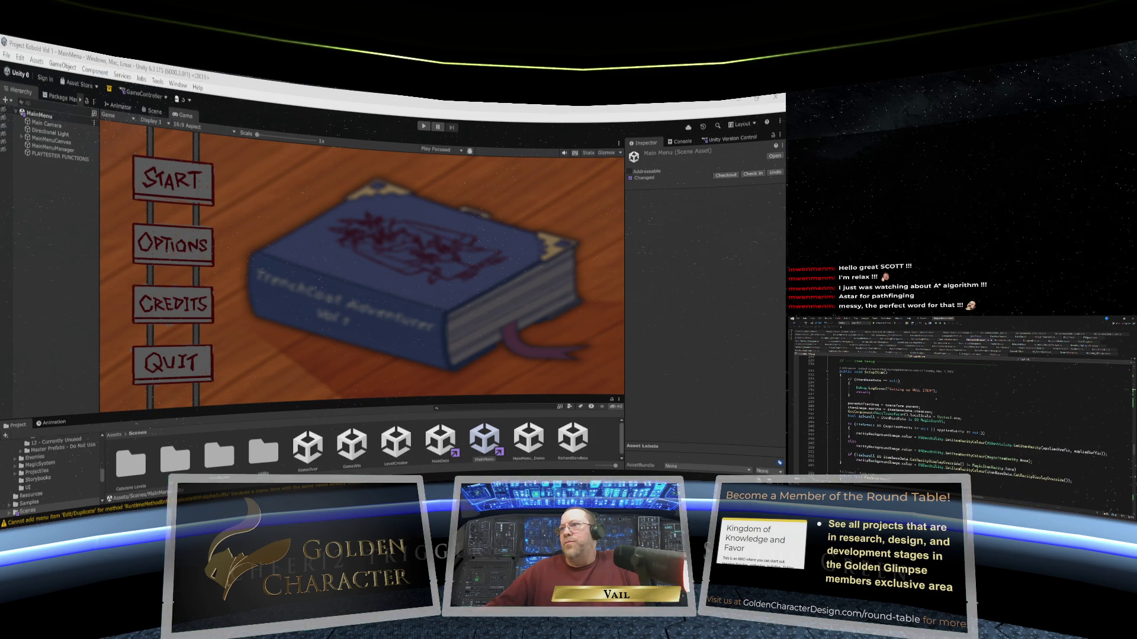
pyautogui.scroll(-11, 970, 414)
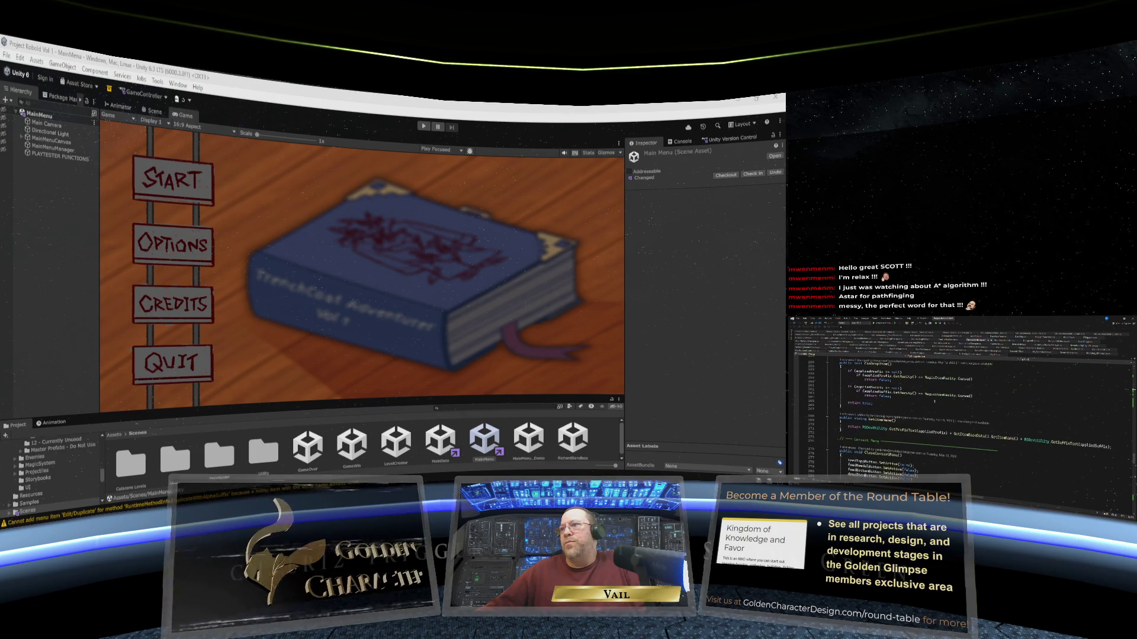
pyautogui.scroll(-5, 934, 402)
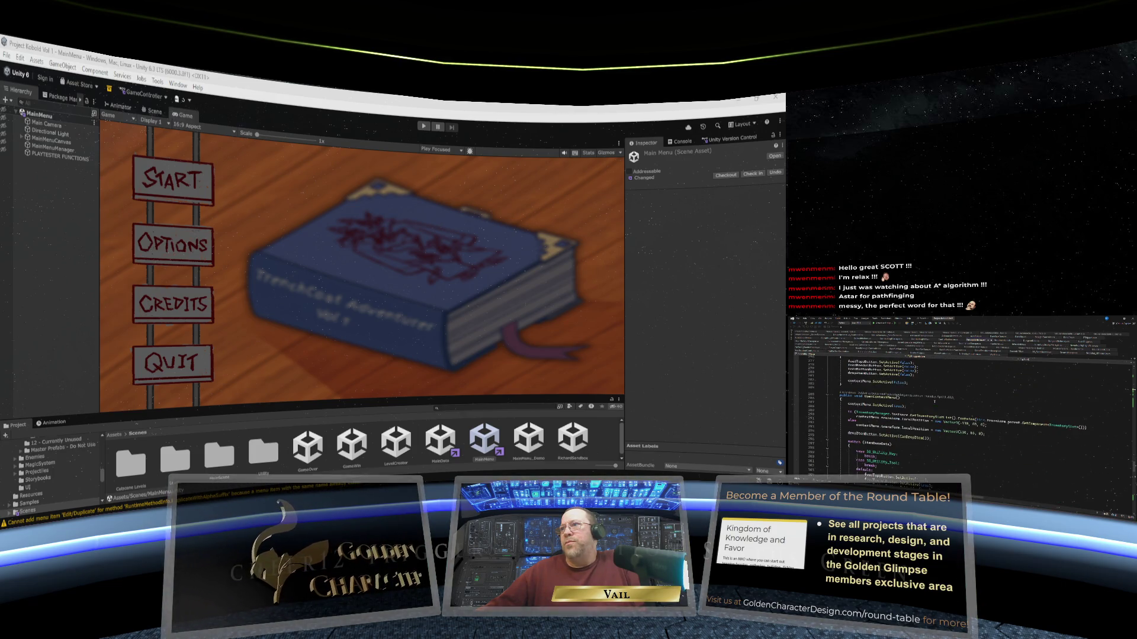
pyautogui.scroll(-3, 934, 402)
pyautogui.scroll(-9, 935, 401)
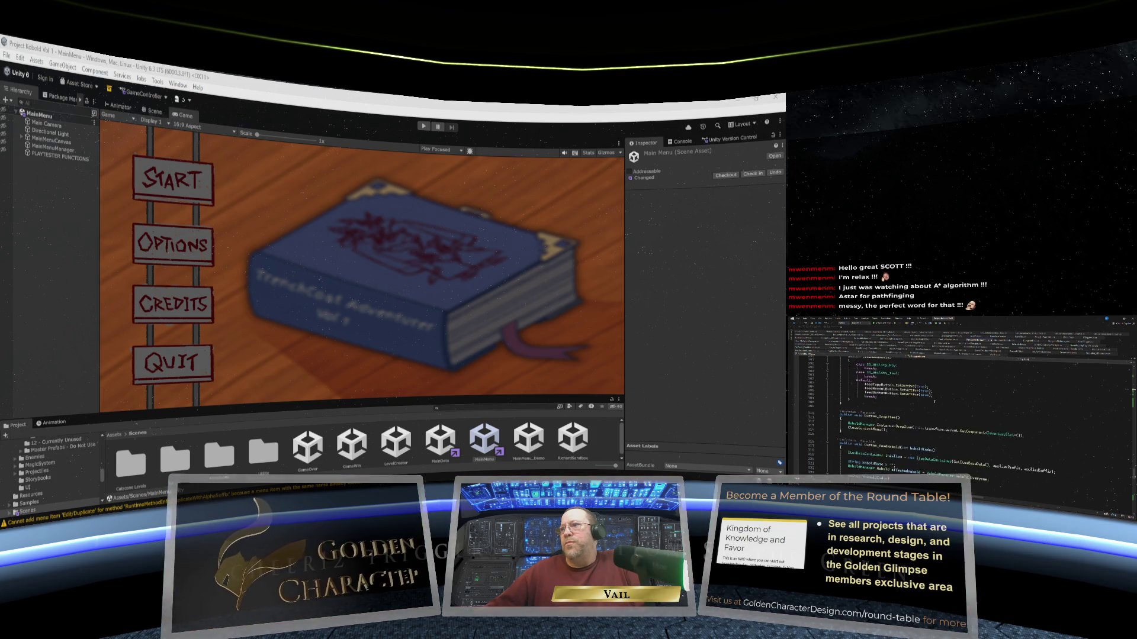
pyautogui.scroll(-2, 990, 430)
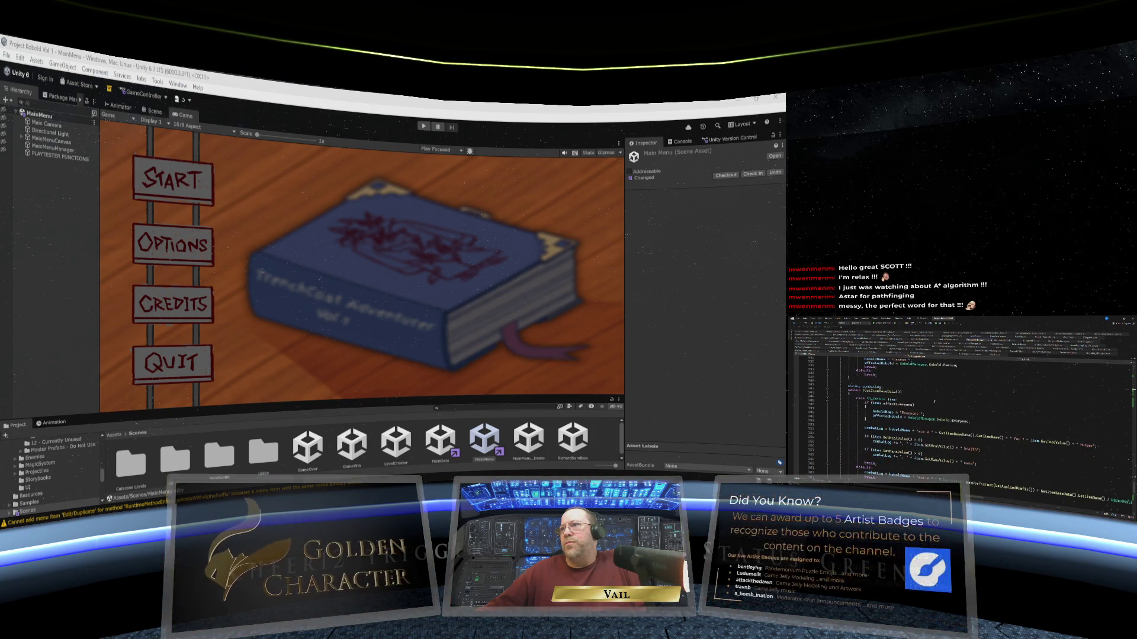
pyautogui.scroll(-4, 990, 431)
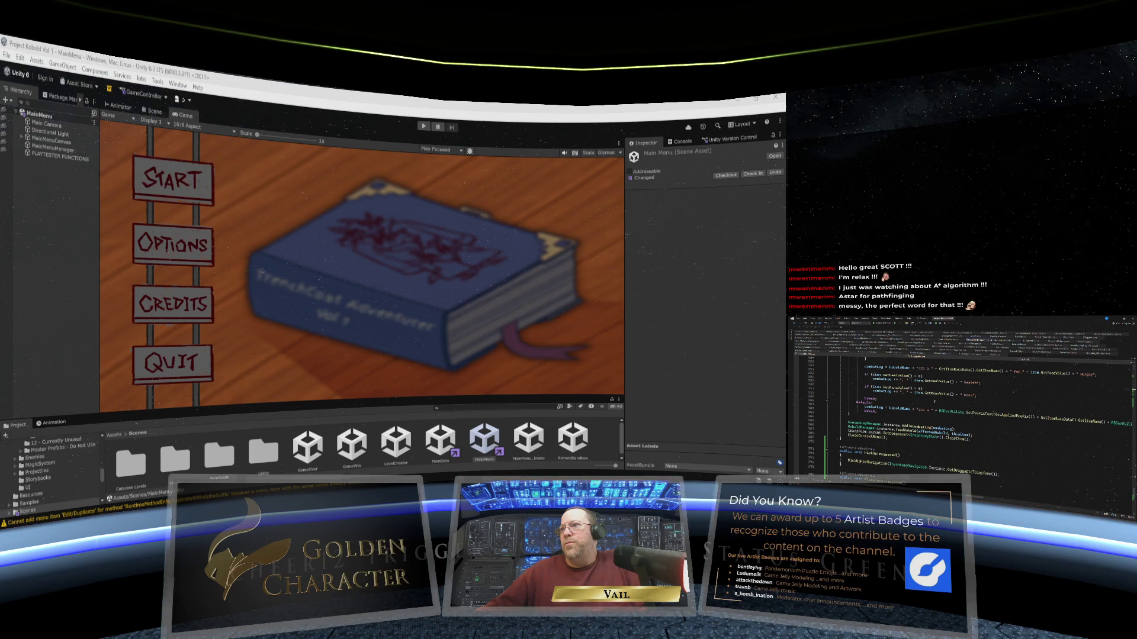
pyautogui.scroll(-4, 990, 430)
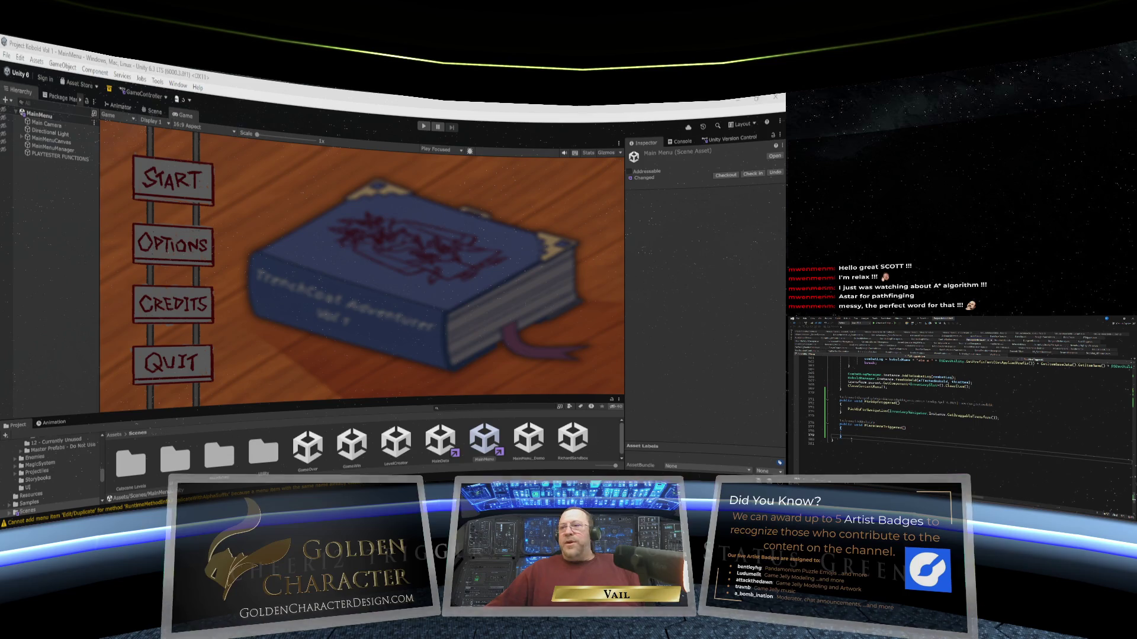
pyautogui.write('p')
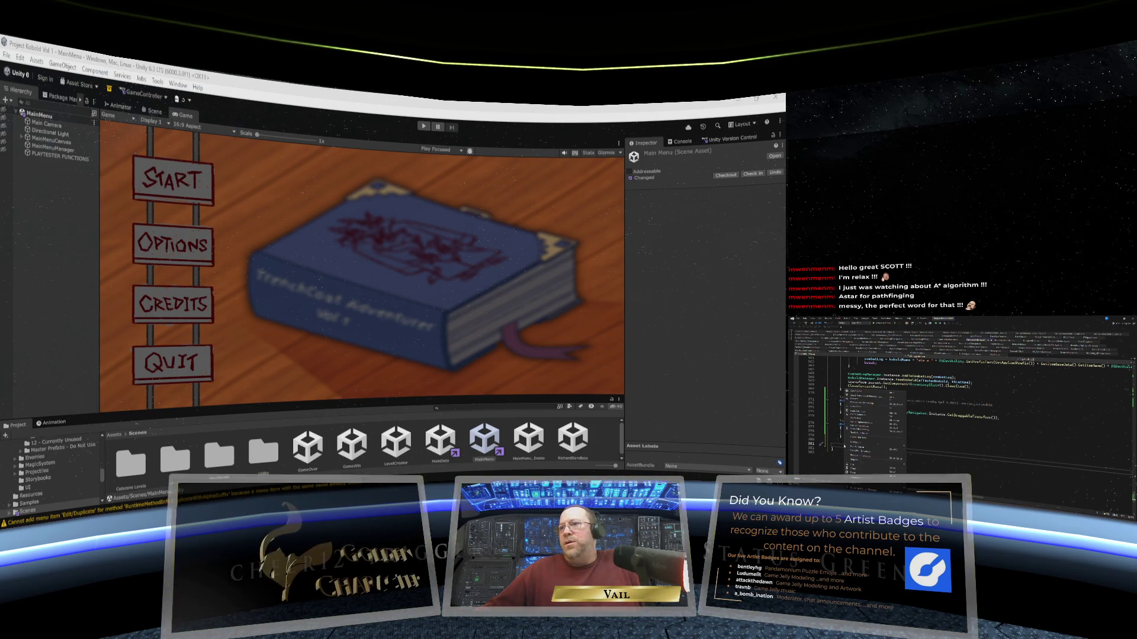
pyautogui.press('Tab')
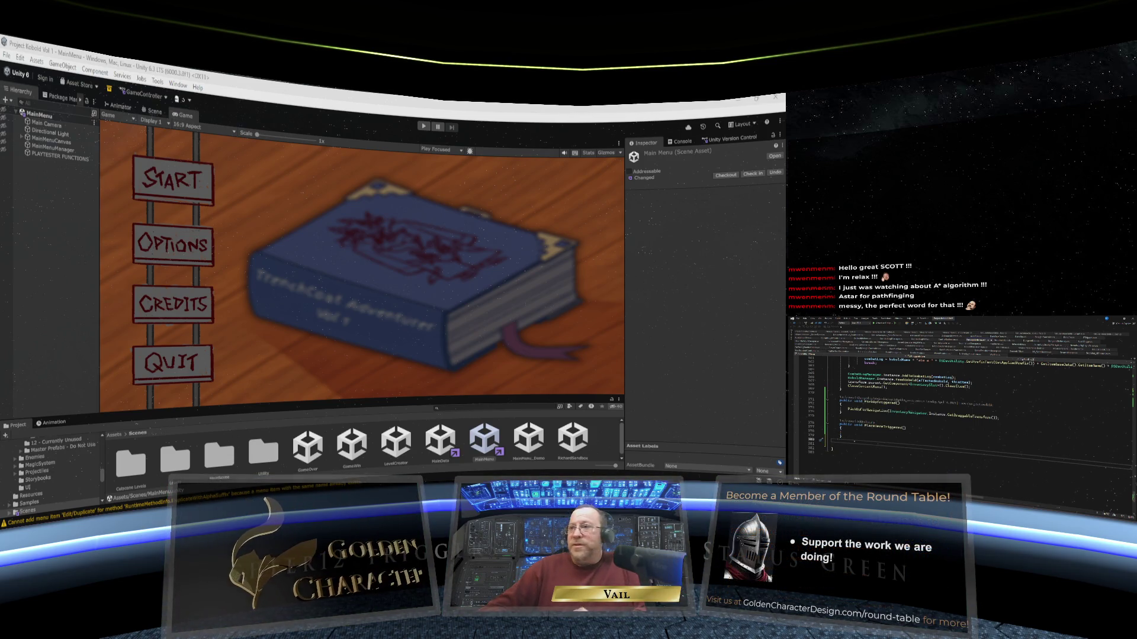
pyautogui.press('BackSpace')
pyautogui.press('BackSpace')
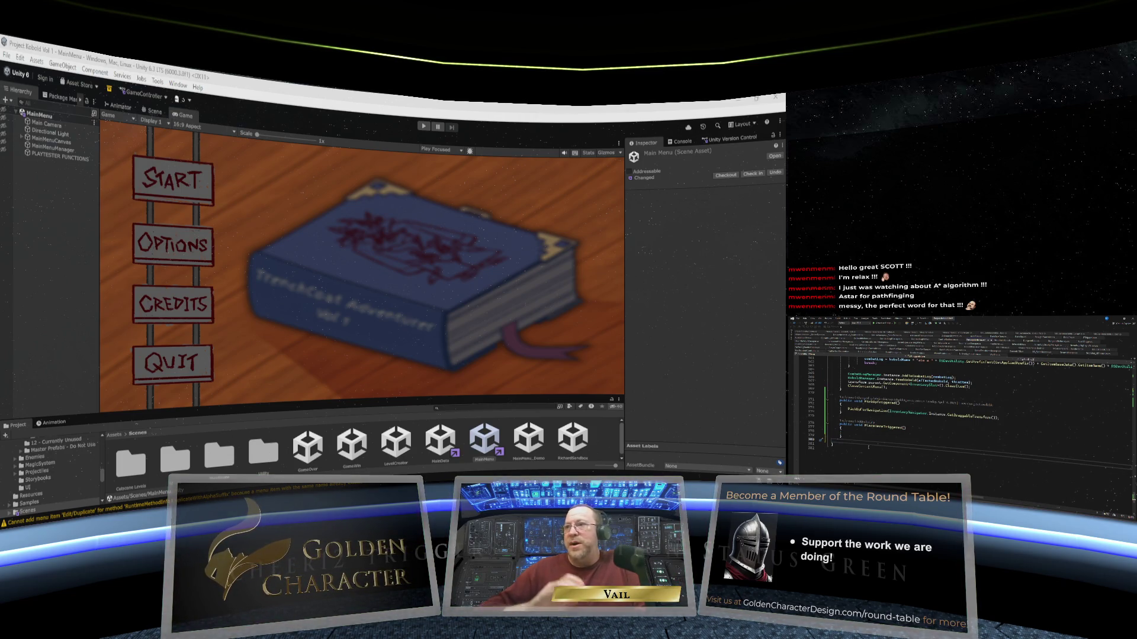
# Scroll back up and place the cursor at the end of a comment line.
pyautogui.scroll(15, 959, 403)
pyautogui.scroll(20, 959, 402)
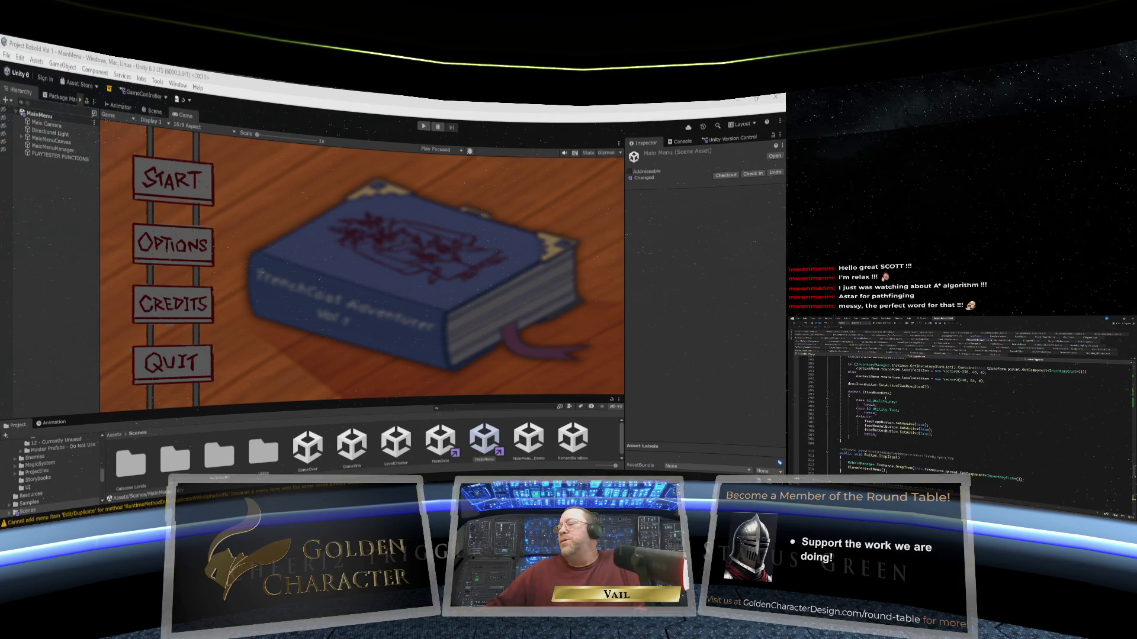
pyautogui.scroll(20, 959, 403)
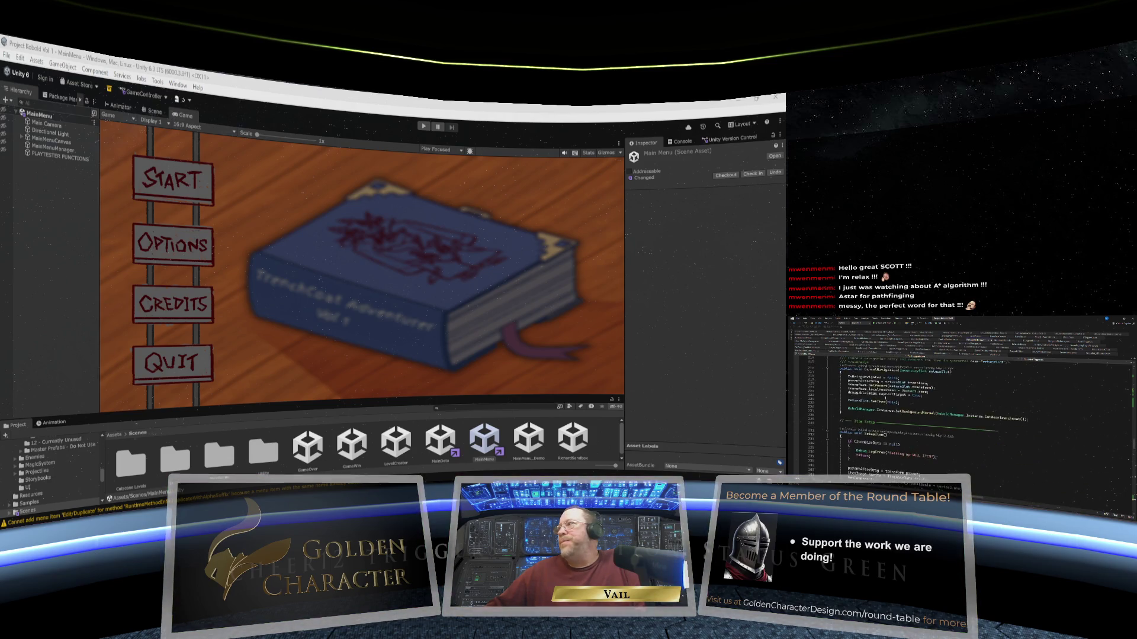
pyautogui.scroll(6, 959, 403)
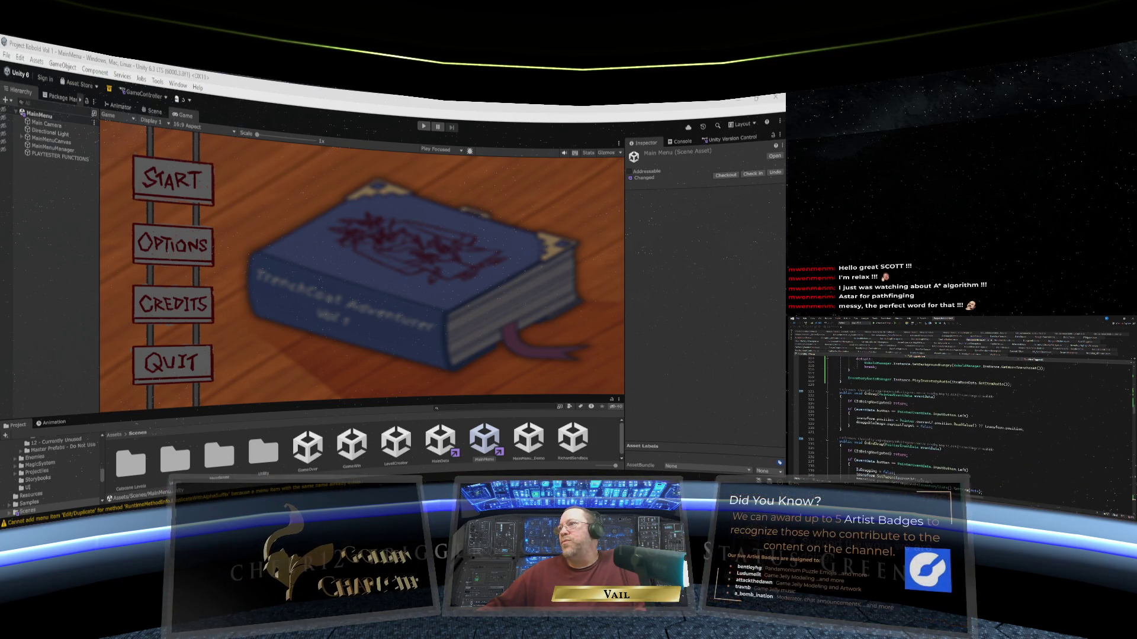
pyautogui.scroll(12, 959, 402)
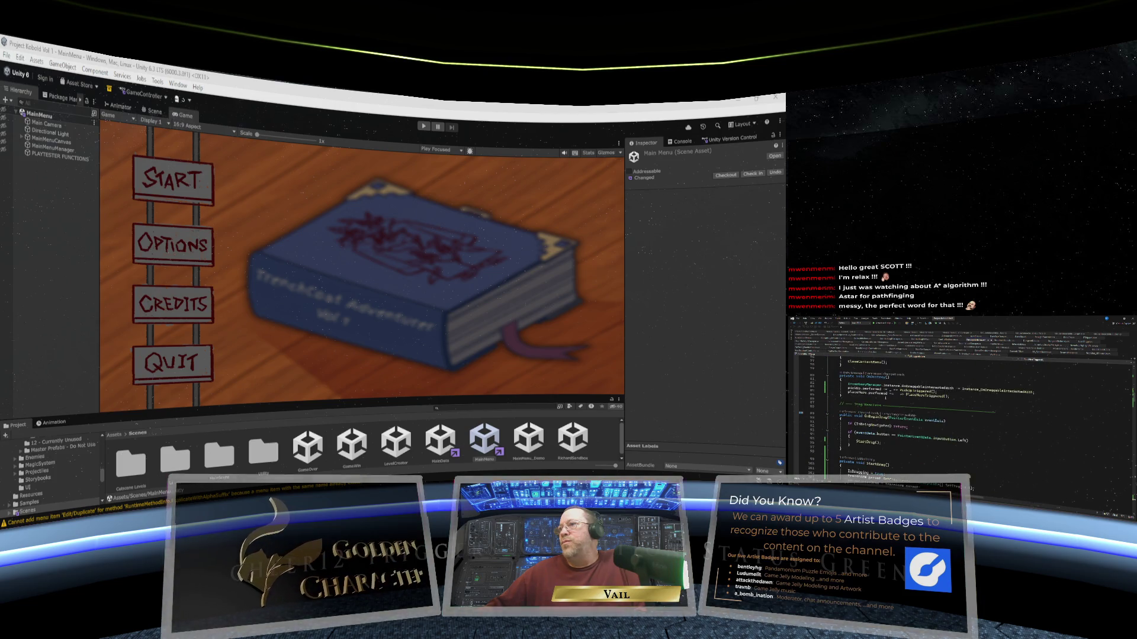
pyautogui.click(1124, 386)
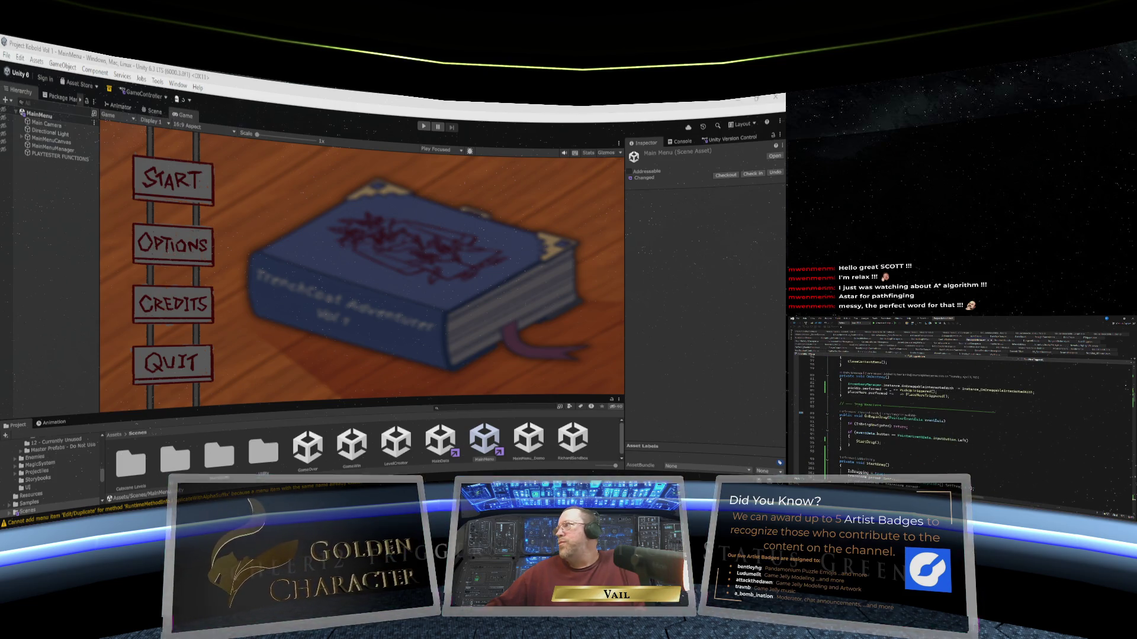
pyautogui.scroll(20, 1134, 398)
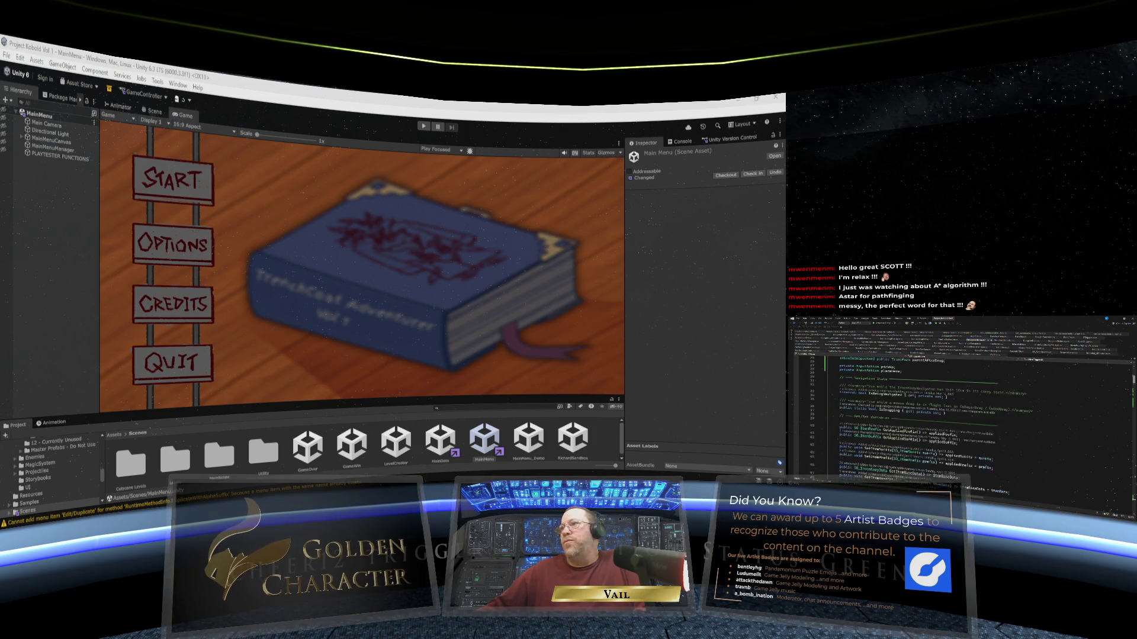
pyautogui.scroll(4, 959, 403)
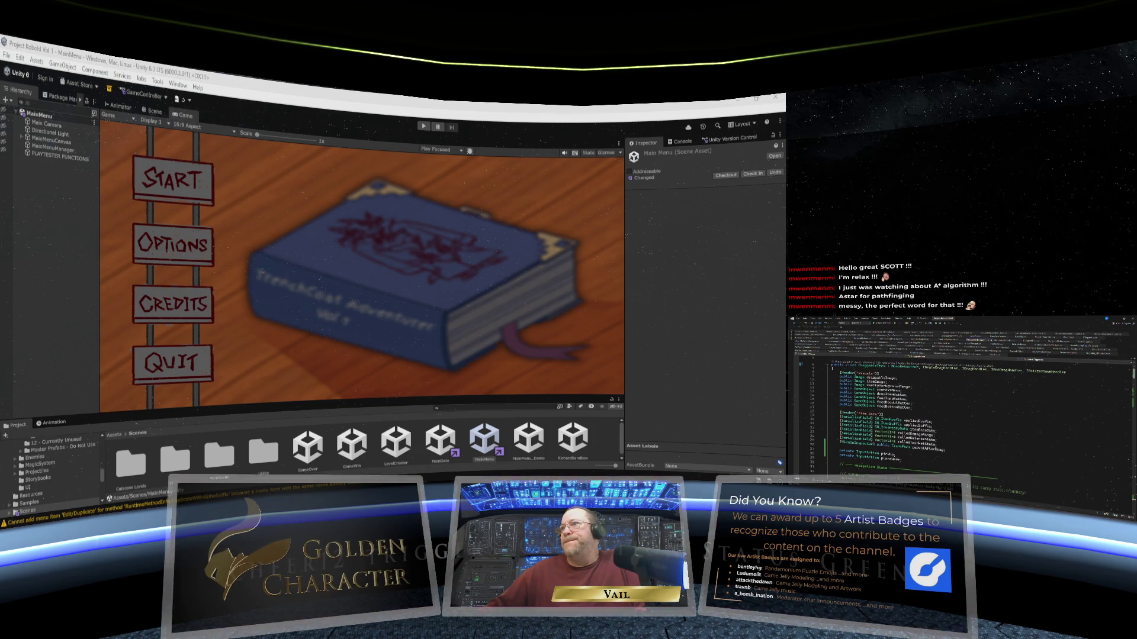
pyautogui.scroll(-1, 959, 403)
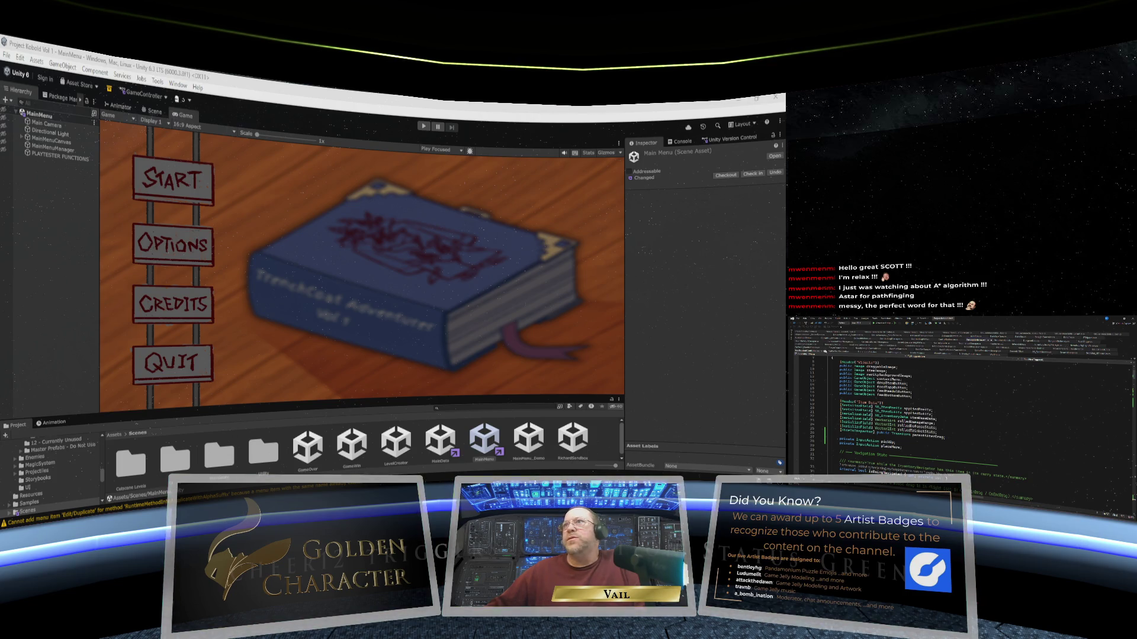
pyautogui.scroll(-15, 959, 402)
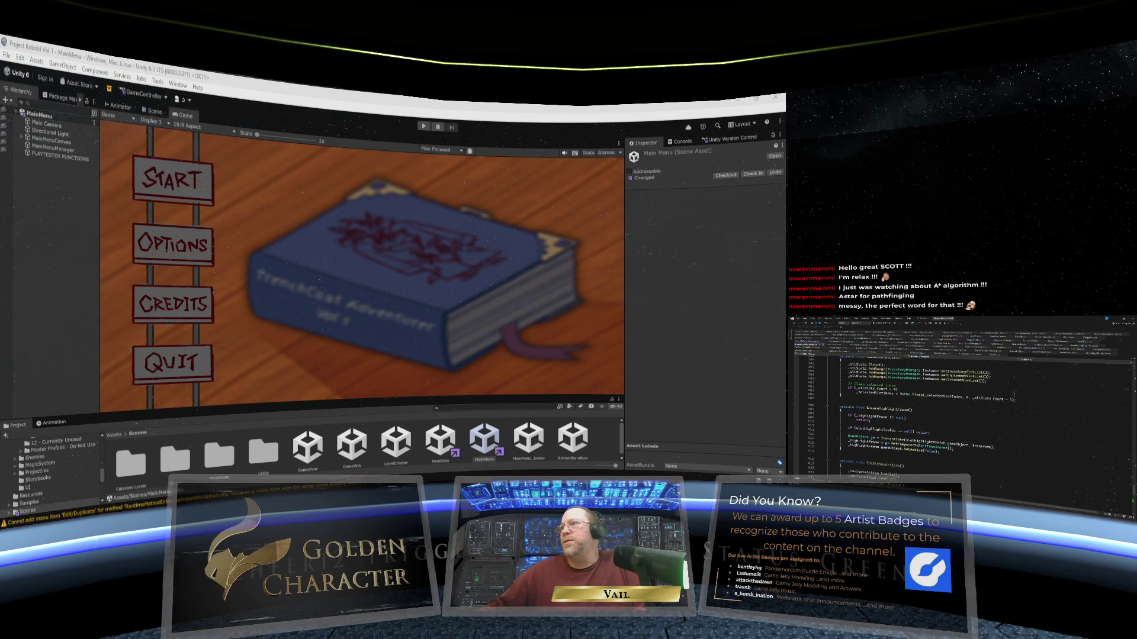
pyautogui.scroll(15, 959, 403)
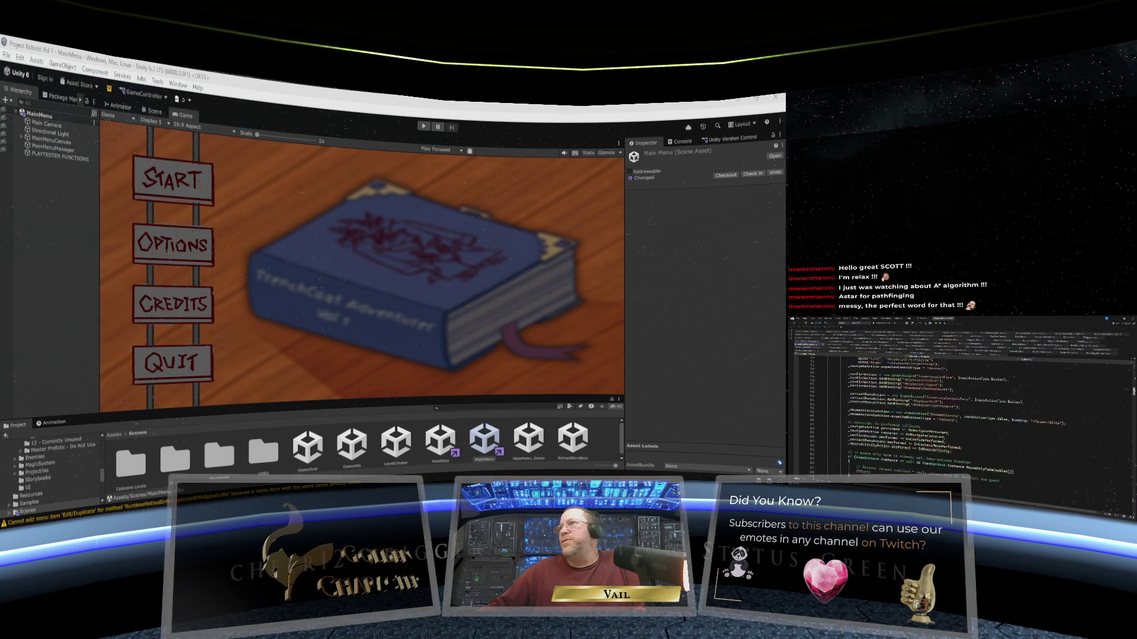
pyautogui.scroll(3, 959, 403)
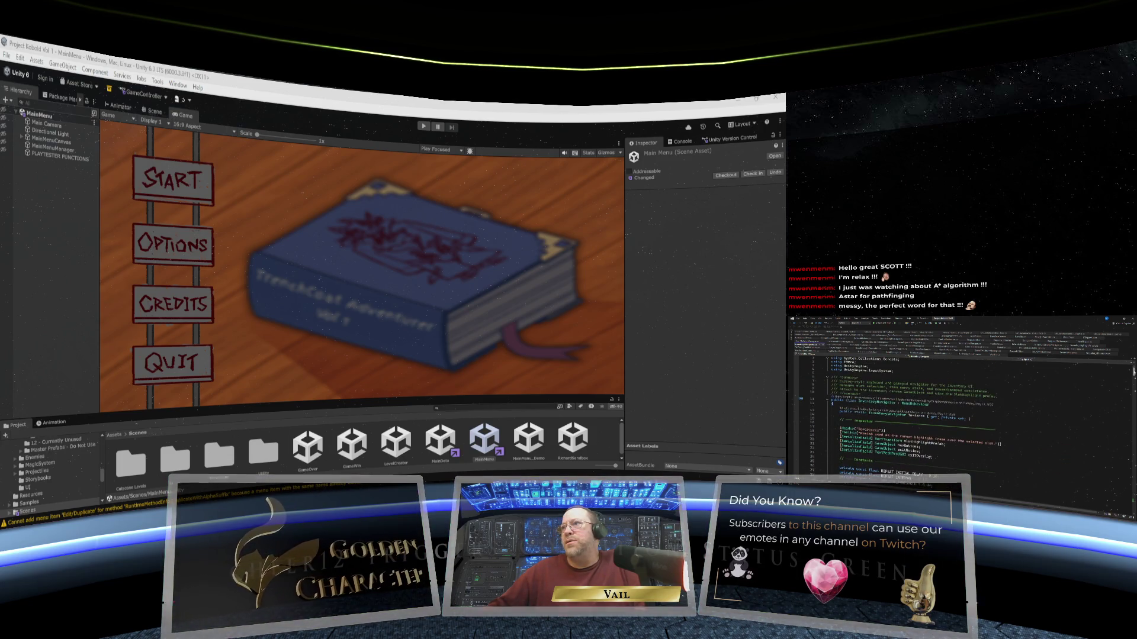
pyautogui.scroll(-5, 959, 403)
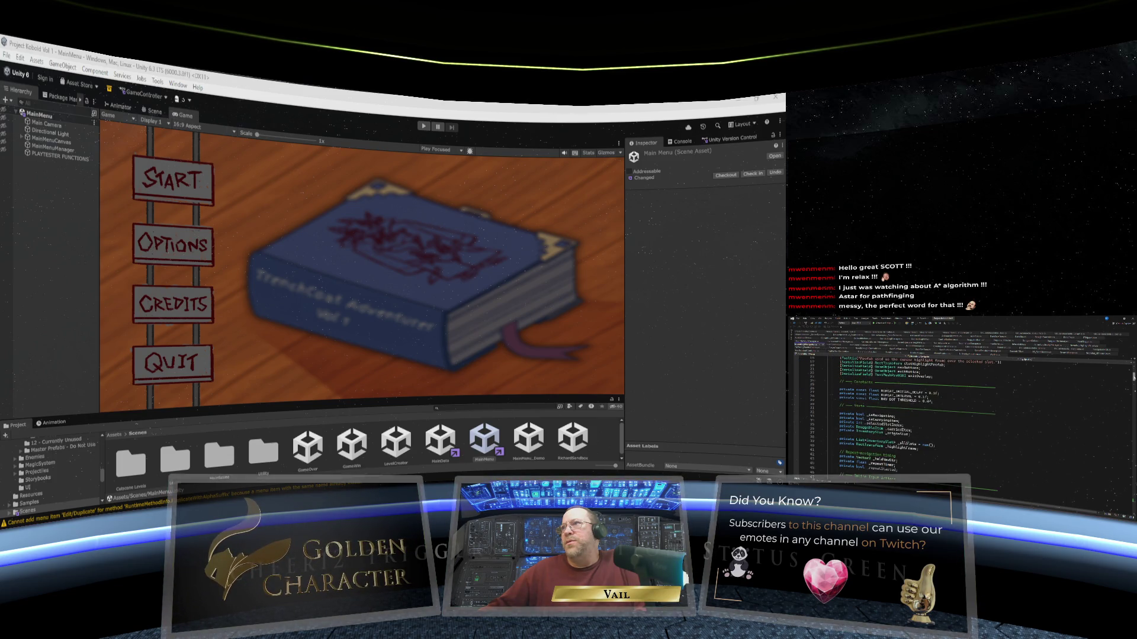
pyautogui.scroll(5, 959, 403)
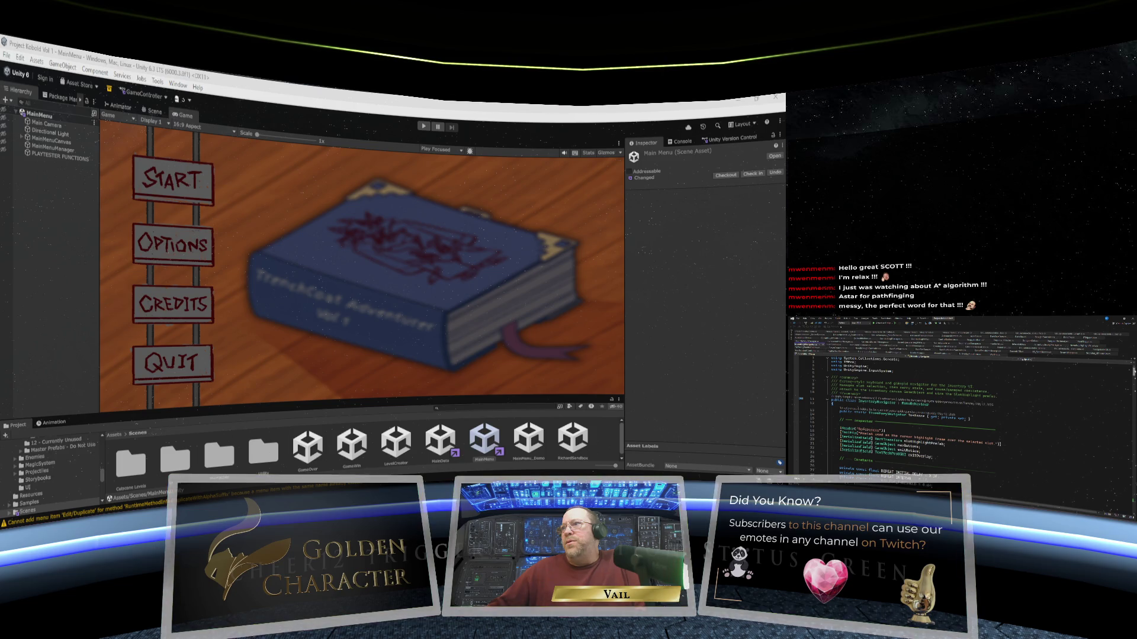
pyautogui.scroll(-10, 959, 403)
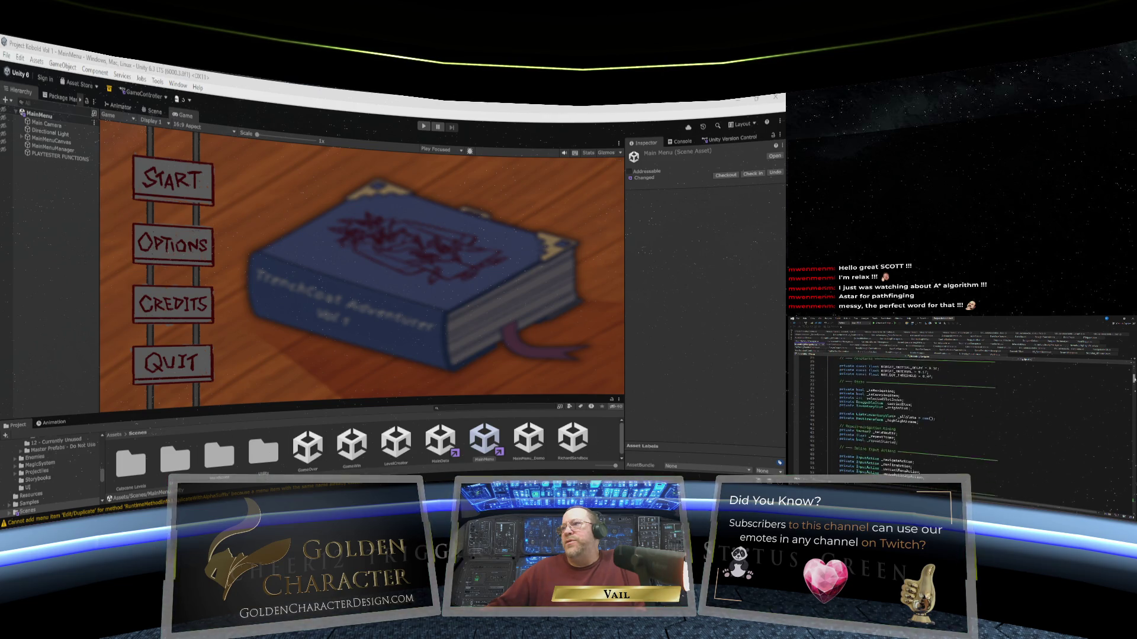
pyautogui.scroll(-4, 959, 402)
pyautogui.scroll(-8, 959, 403)
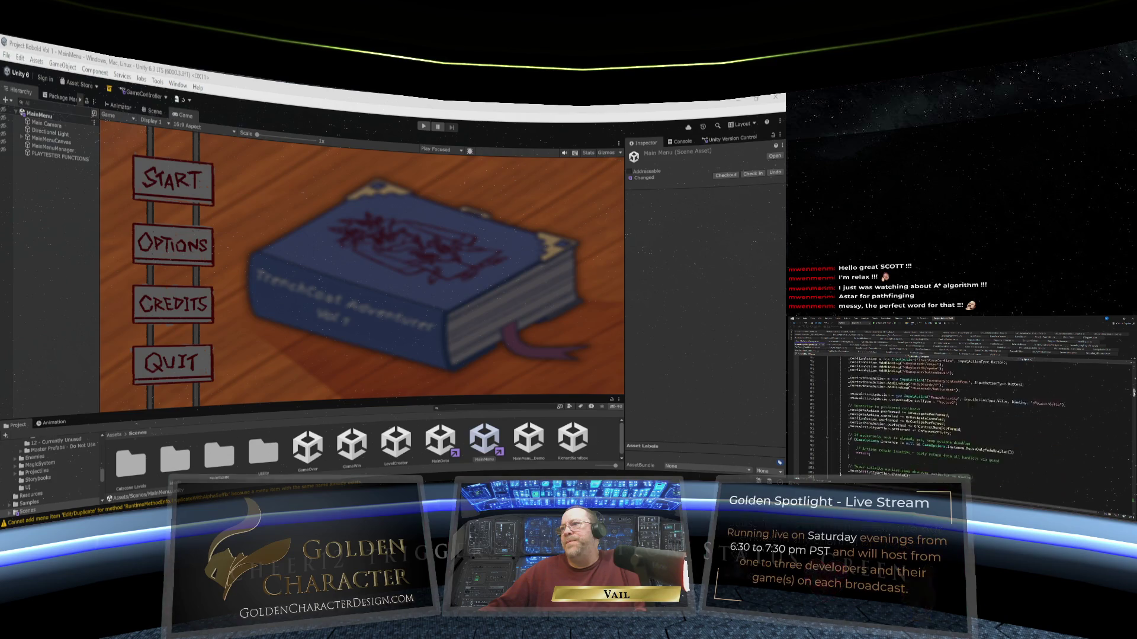
pyautogui.scroll(-5, 959, 402)
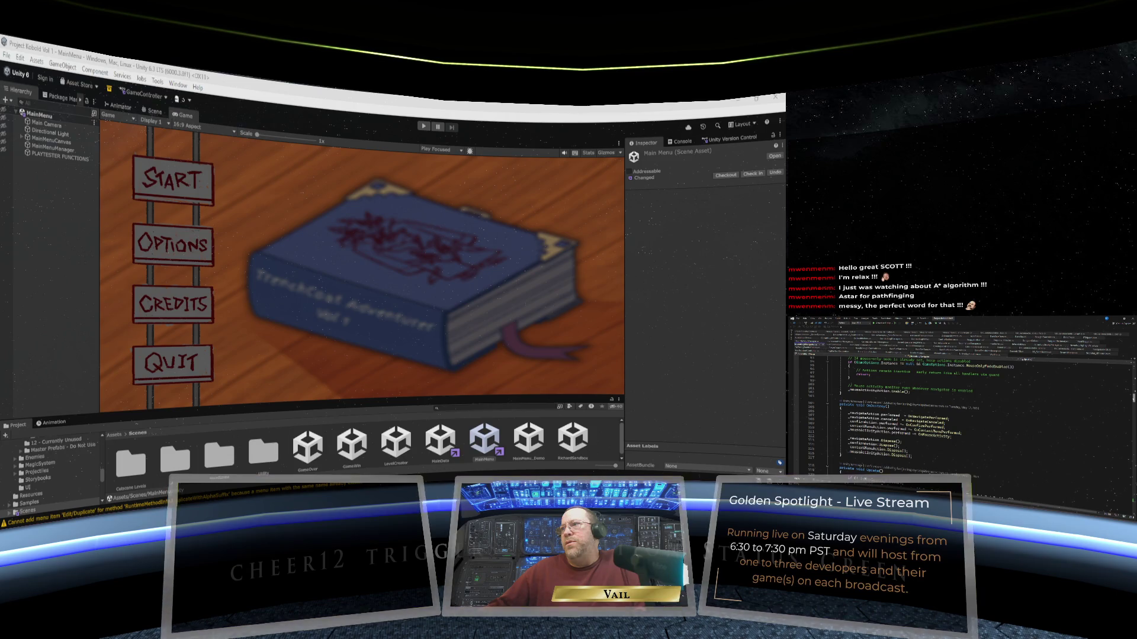
pyautogui.scroll(-8, 959, 403)
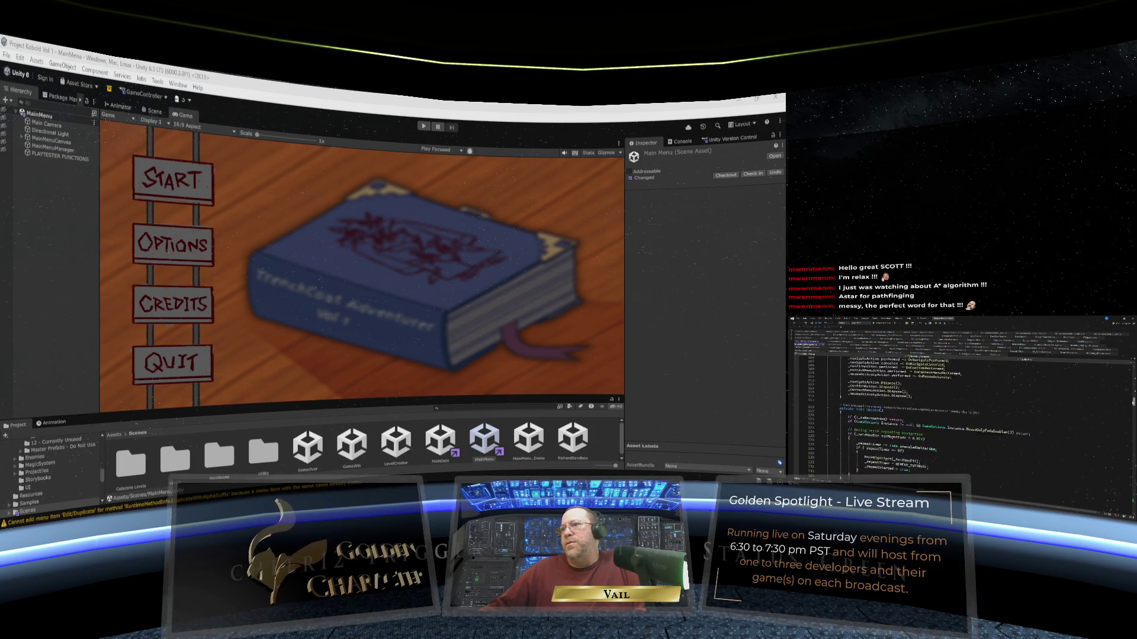
pyautogui.scroll(-10, 959, 402)
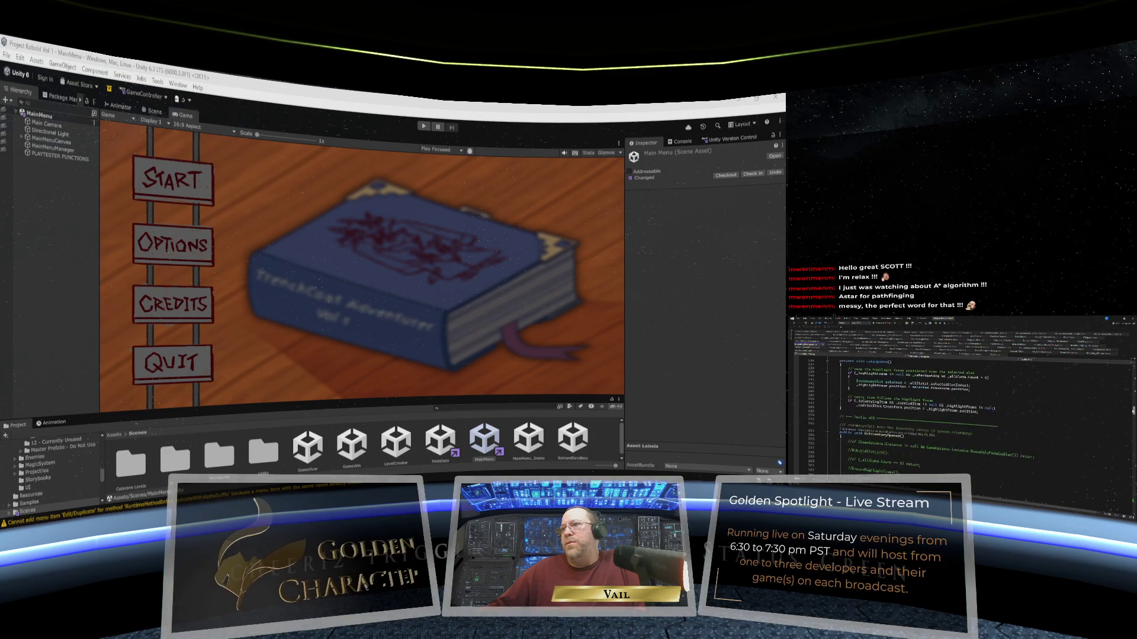
pyautogui.scroll(-6, 959, 403)
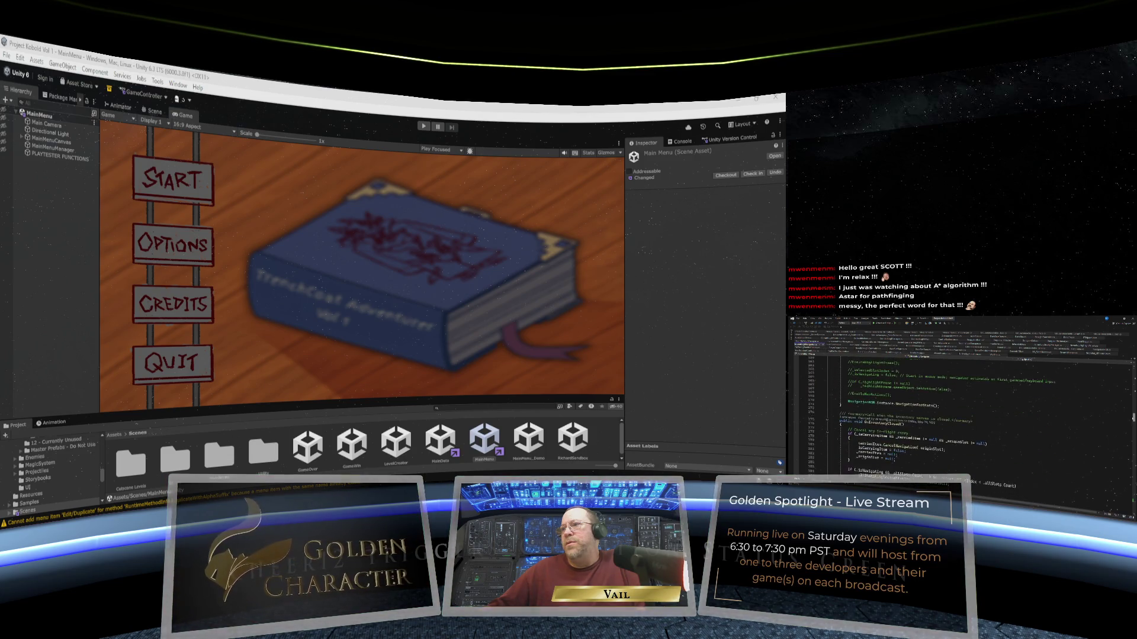
pyautogui.scroll(11, 959, 409)
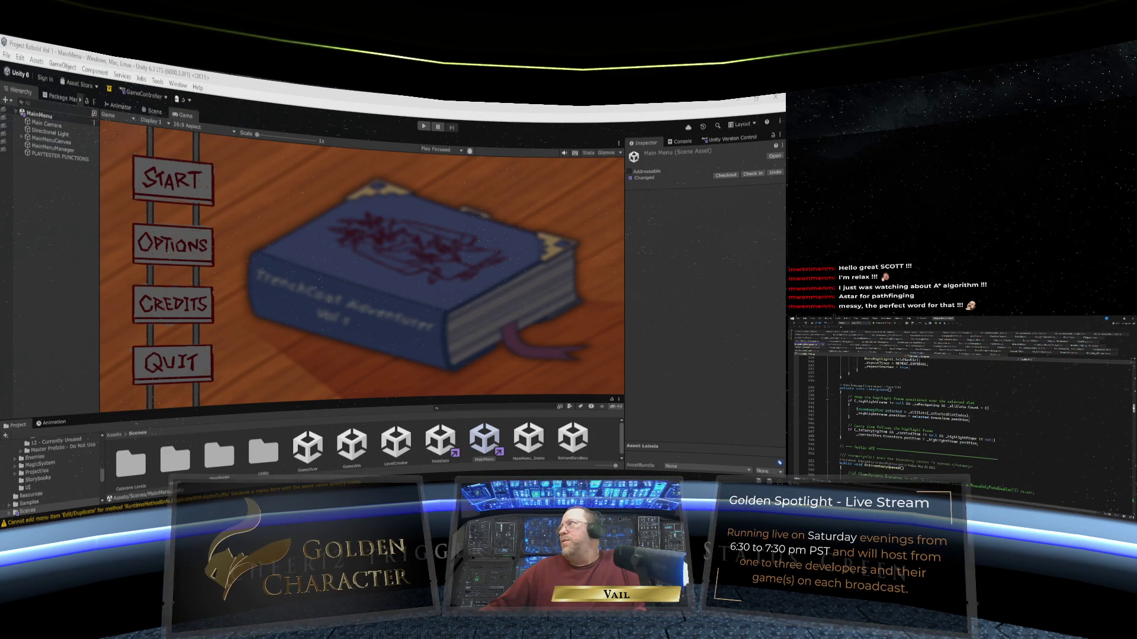
# Switch to the NavigationMgr script and look over its class declaration and fields.
pyautogui.click(1102, 351)
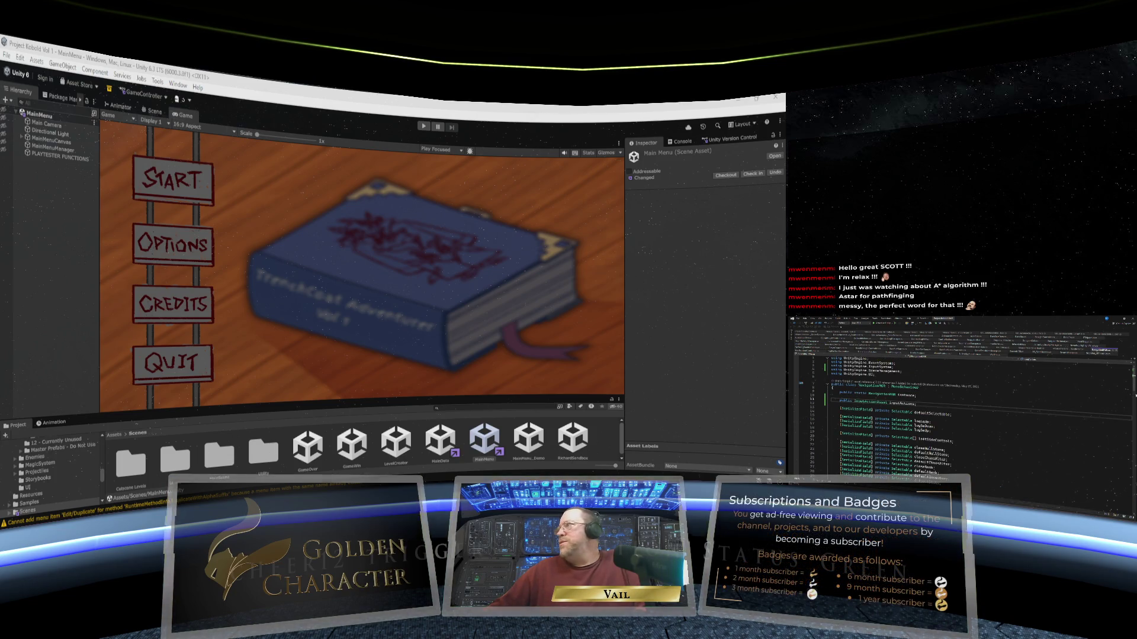
pyautogui.scroll(-3, 959, 415)
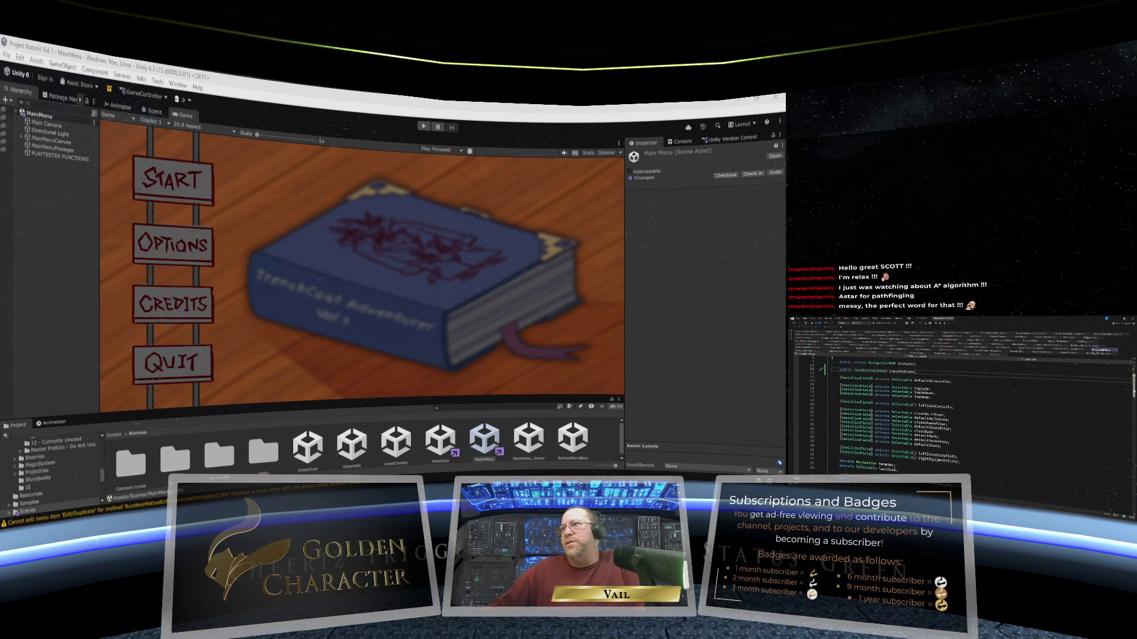
pyautogui.scroll(-6, 959, 403)
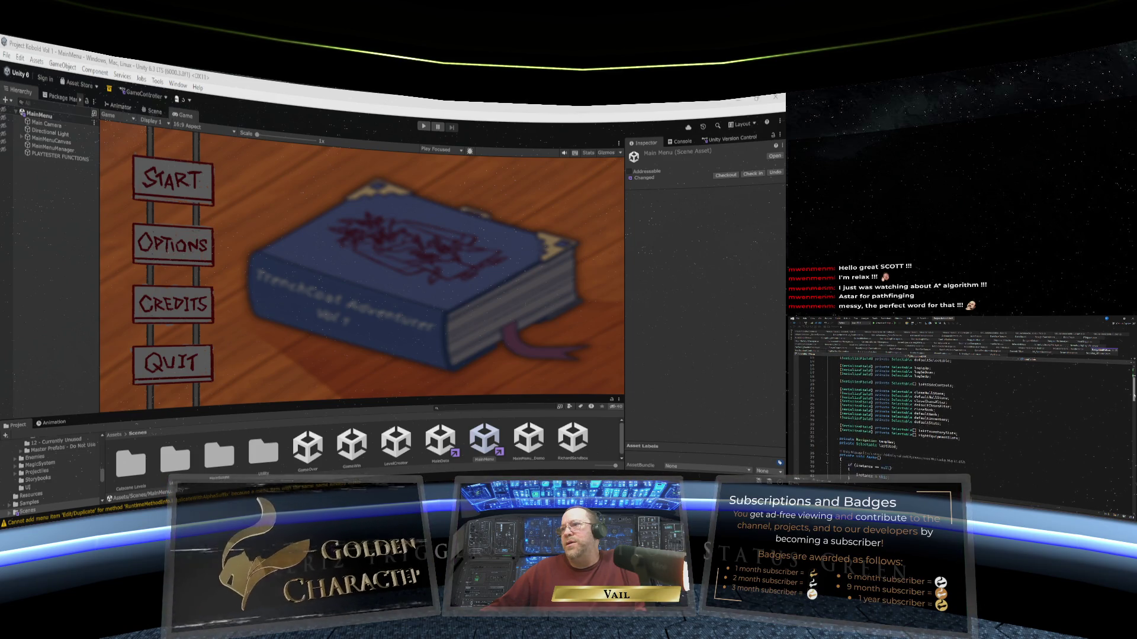
pyautogui.scroll(-5, 959, 403)
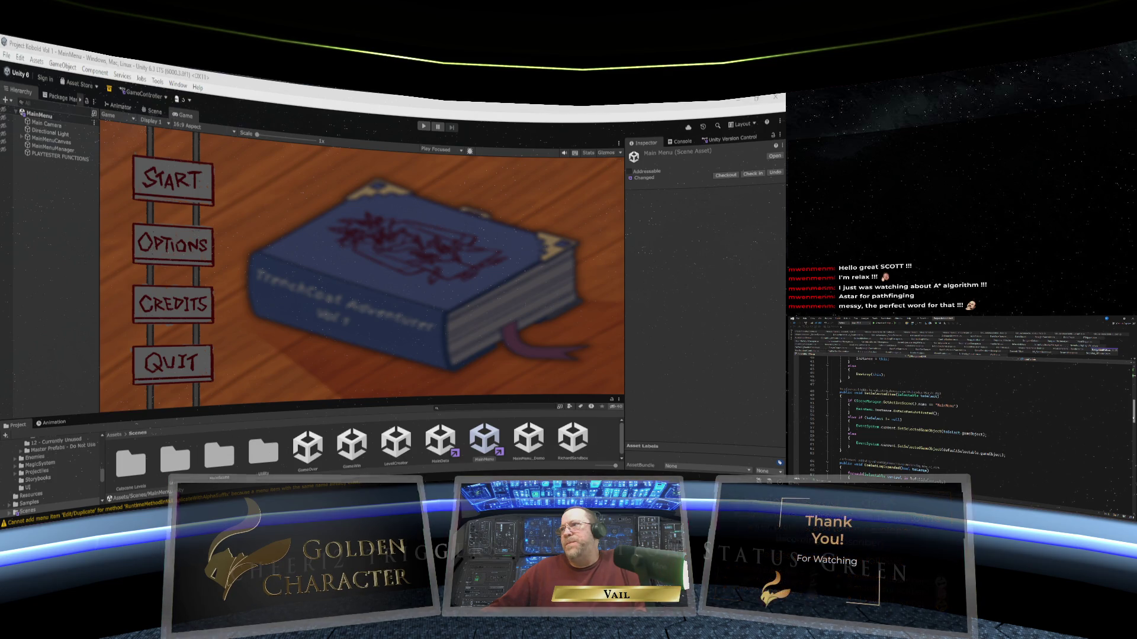
pyautogui.scroll(-1, 960, 403)
pyautogui.scroll(-2, 959, 403)
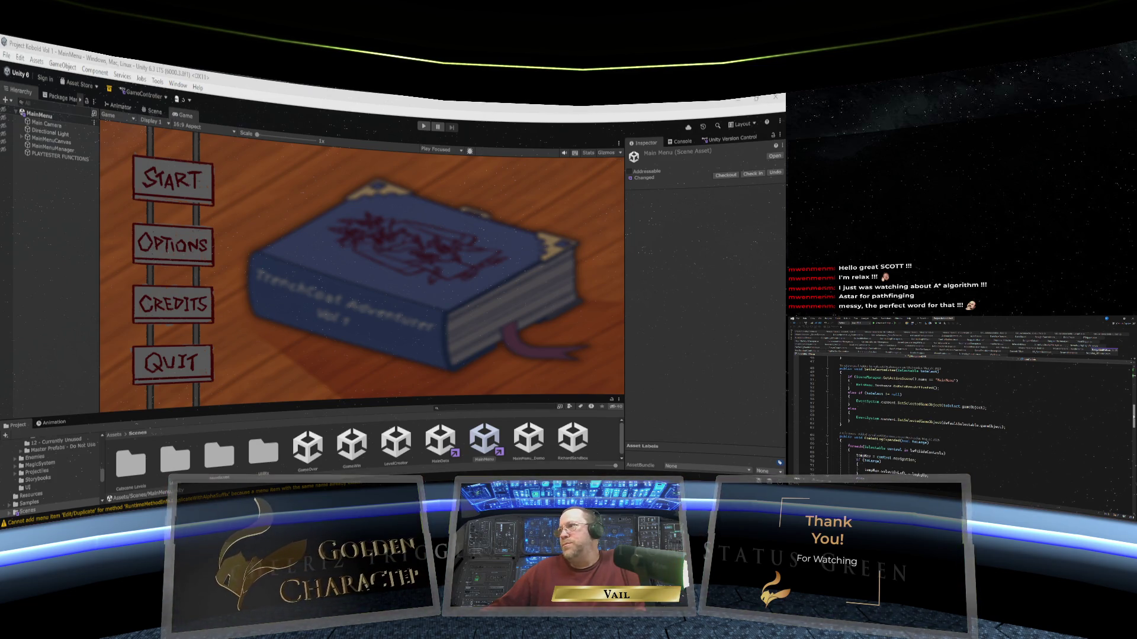
pyautogui.scroll(4, 959, 414)
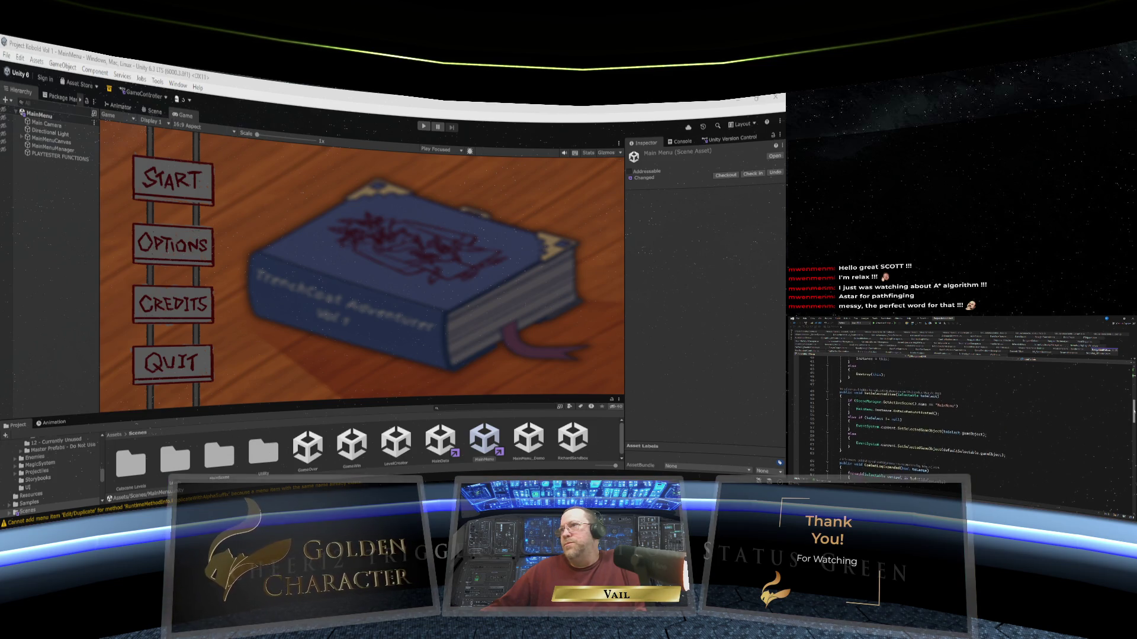
pyautogui.scroll(7, 959, 415)
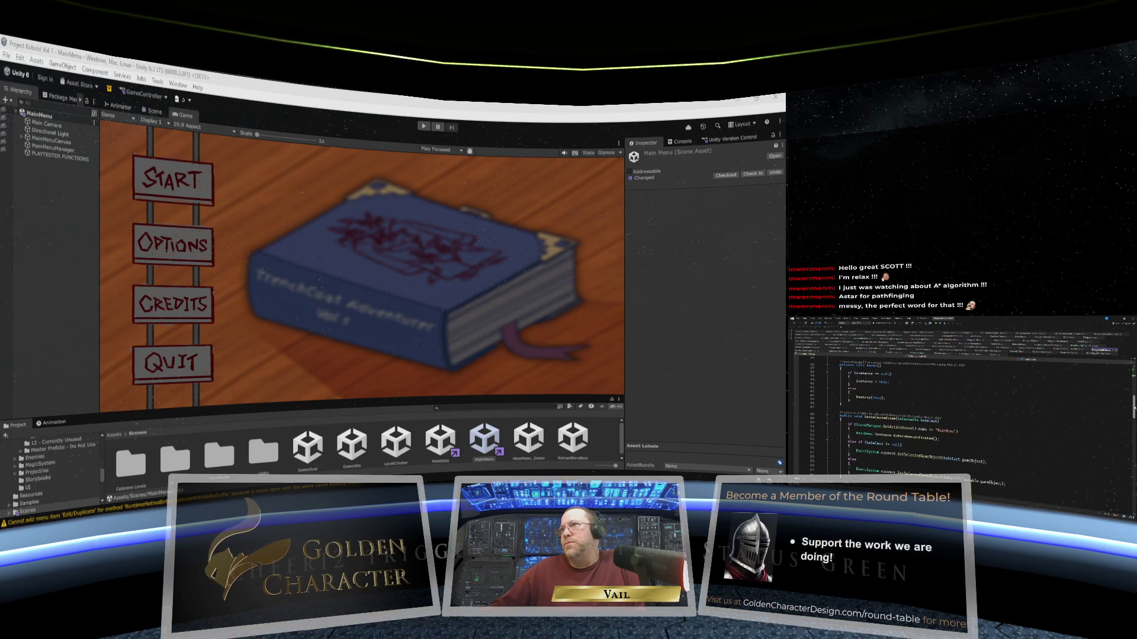
pyautogui.scroll(1, 959, 415)
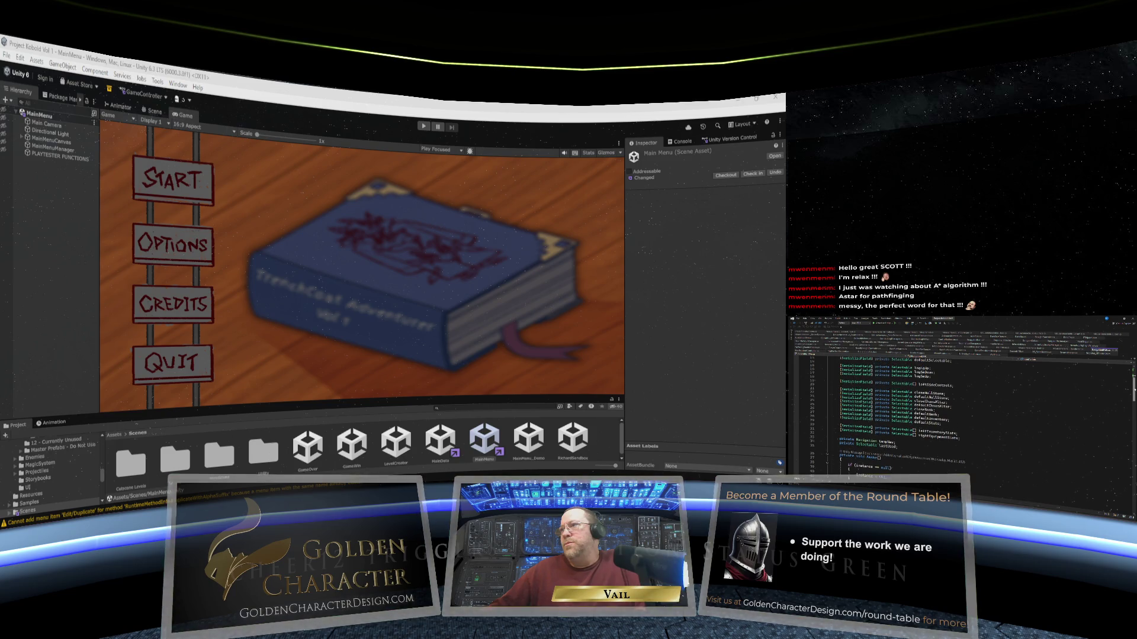
pyautogui.scroll(2, 959, 414)
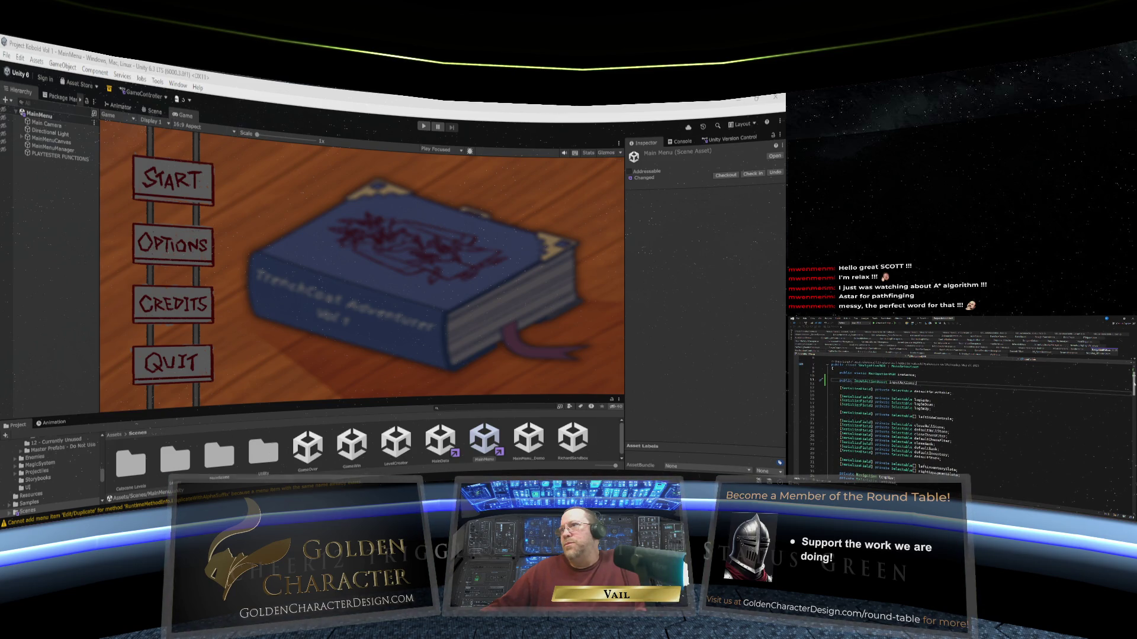
# Scroll down to the navigation method whose foreach loops set left and right navigation targets.
pyautogui.scroll(-10, 959, 415)
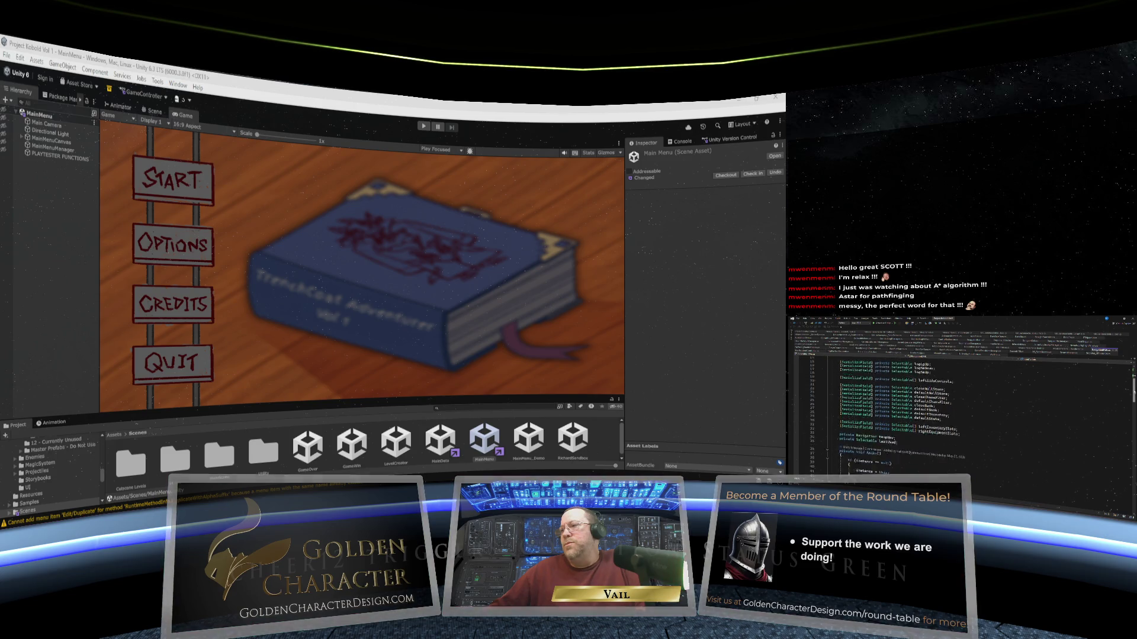
pyautogui.scroll(-2, 959, 415)
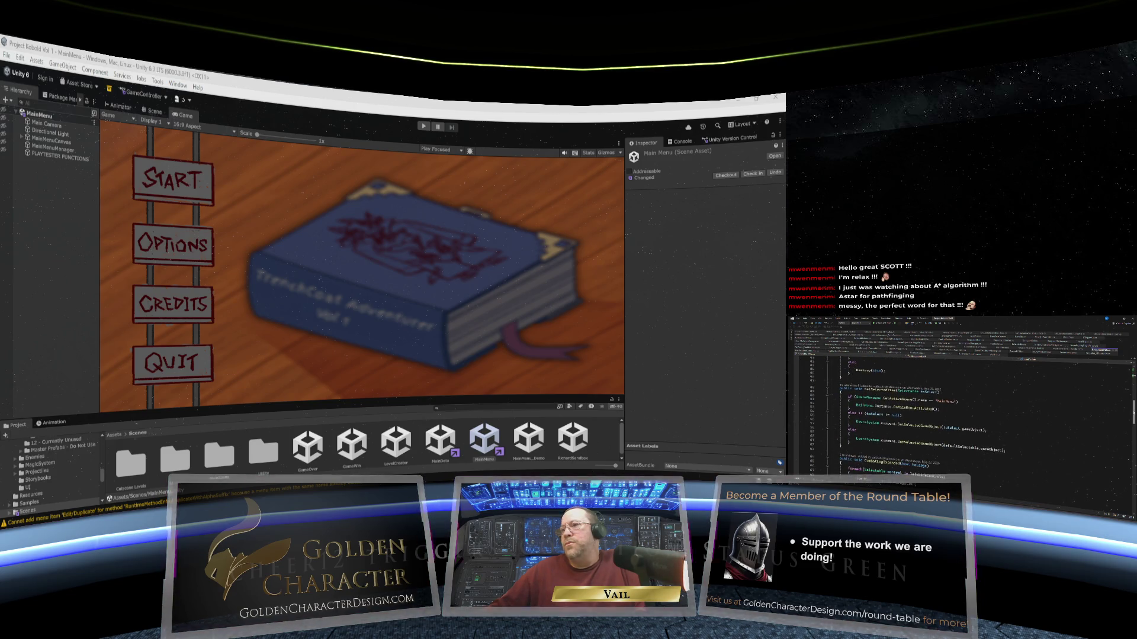
pyautogui.scroll(-2, 959, 414)
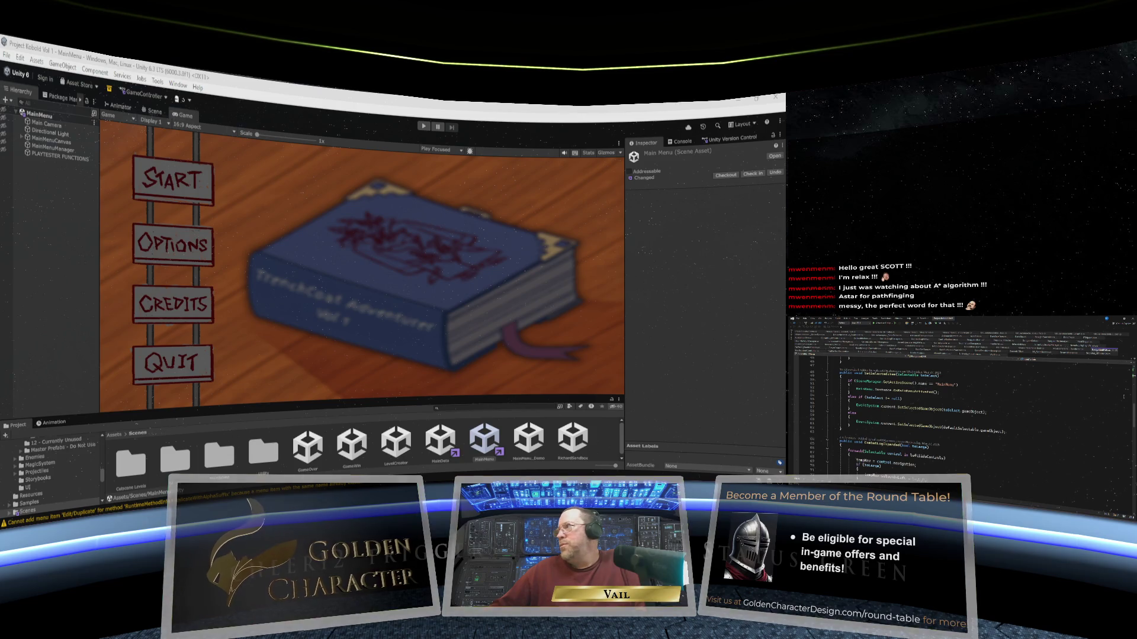
pyautogui.scroll(-9, 959, 414)
pyautogui.scroll(-3, 959, 414)
pyautogui.scroll(-2, 959, 415)
pyautogui.scroll(-2, 959, 415)
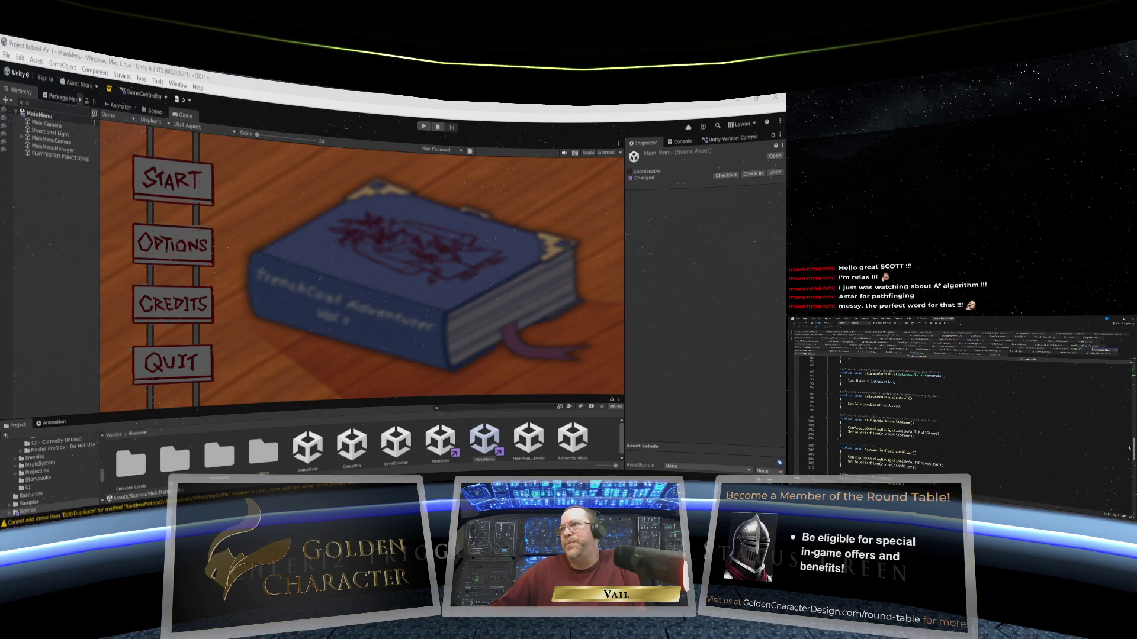
pyautogui.scroll(-1, 959, 414)
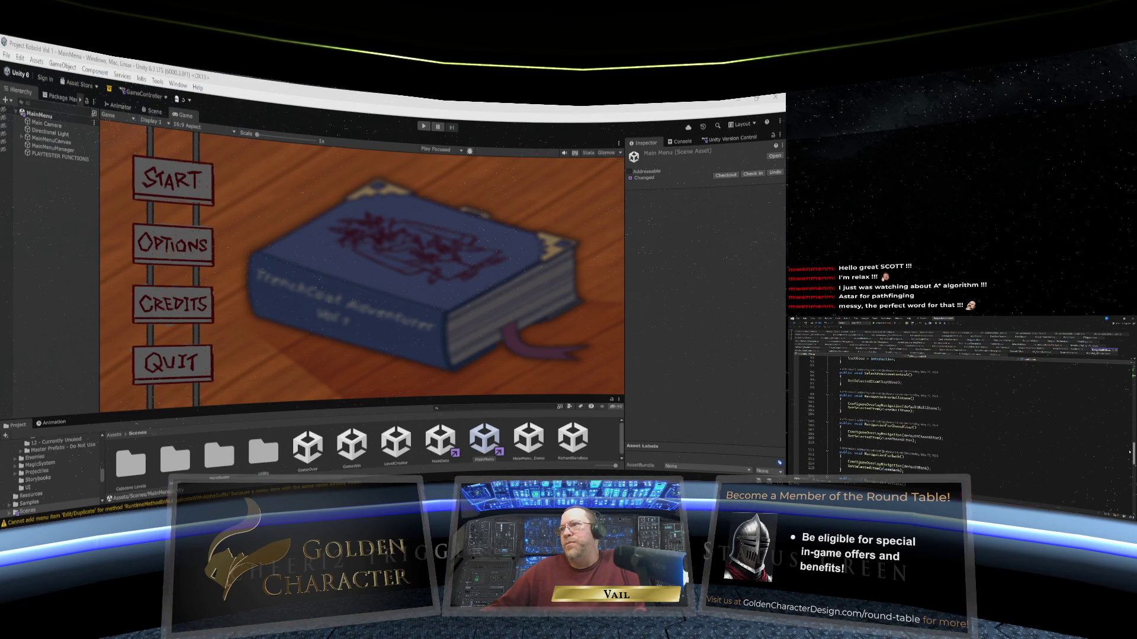
pyautogui.scroll(-4, 959, 414)
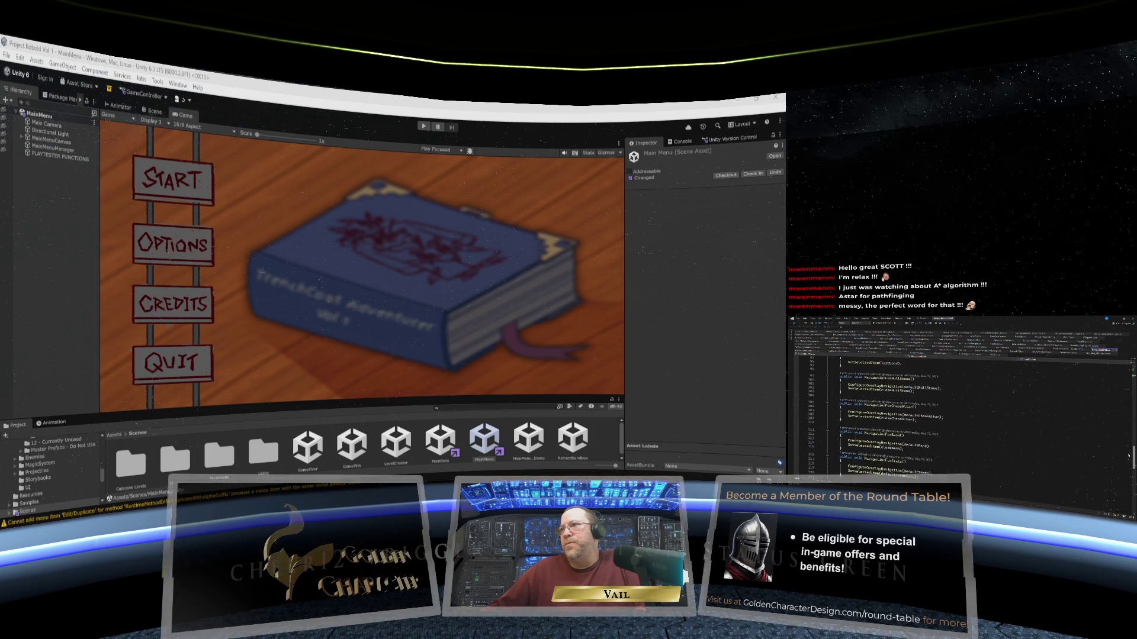
pyautogui.scroll(-5, 959, 415)
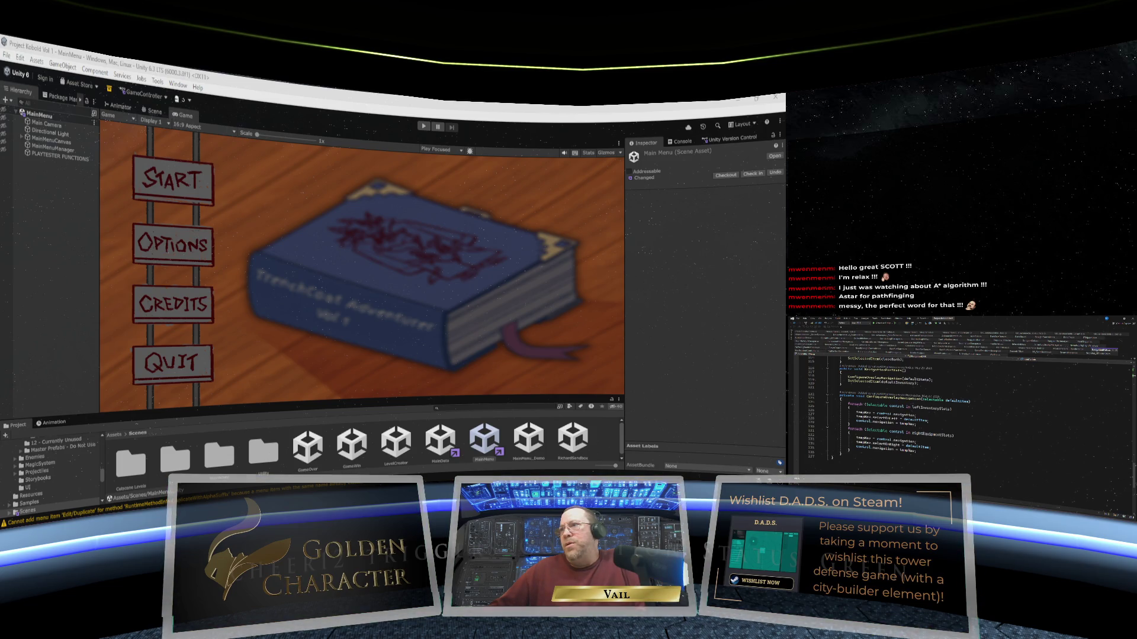
pyautogui.scroll(-1, 900, 408)
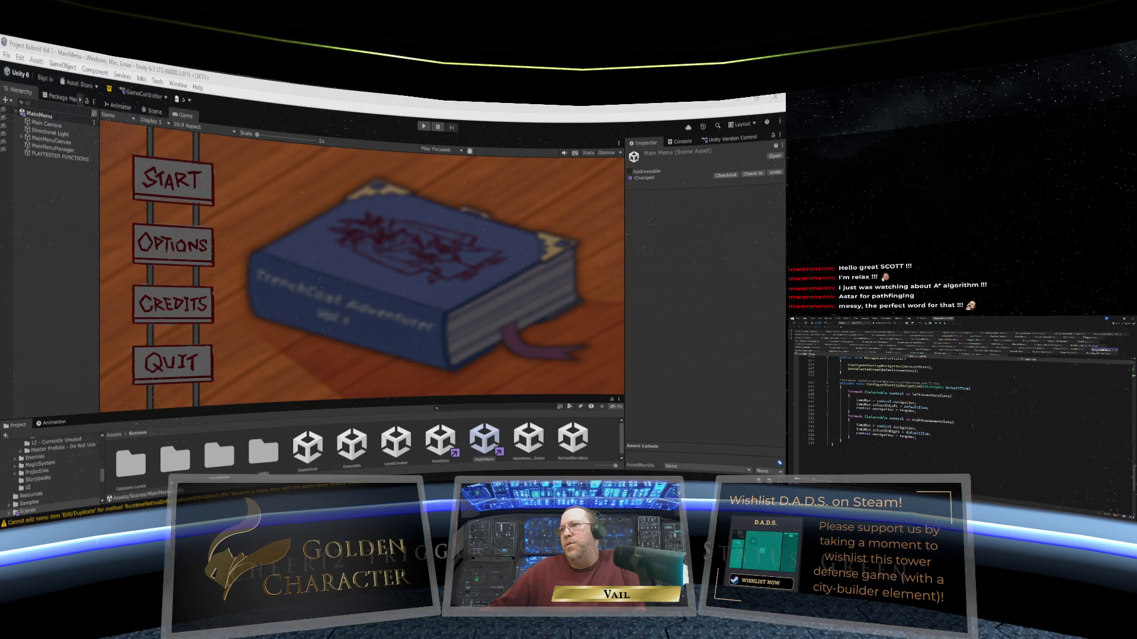
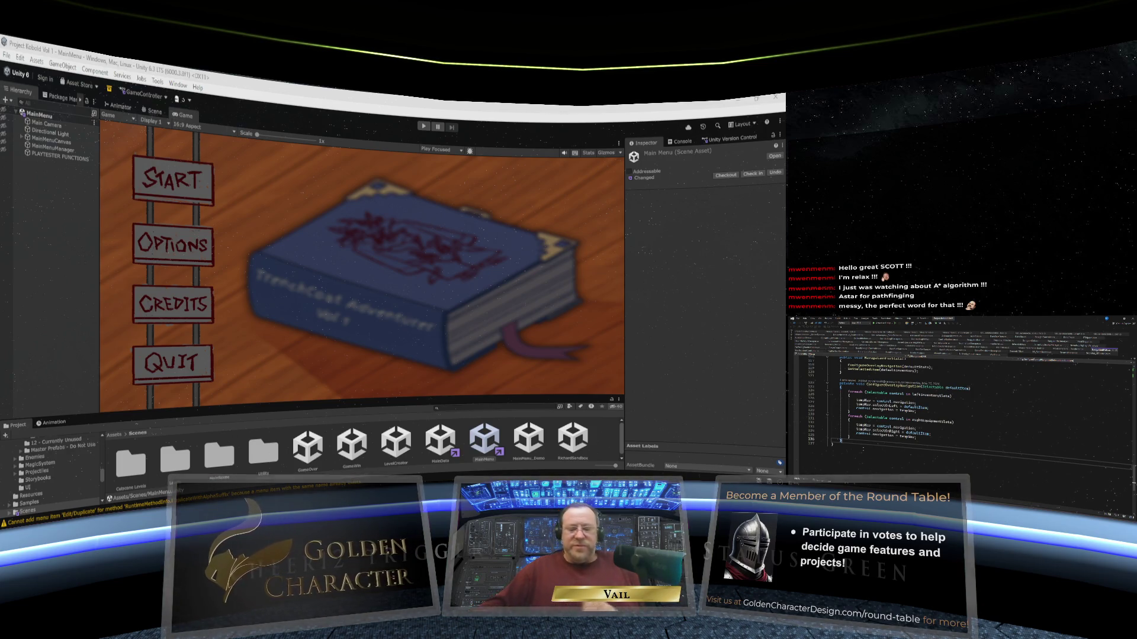
# Paste the pickUp and place input-action lines onto new blank lines at the end of the script.
pyautogui.press('Return')
pyautogui.press('Return')
pyautogui.scroll(-4, 855, 421)
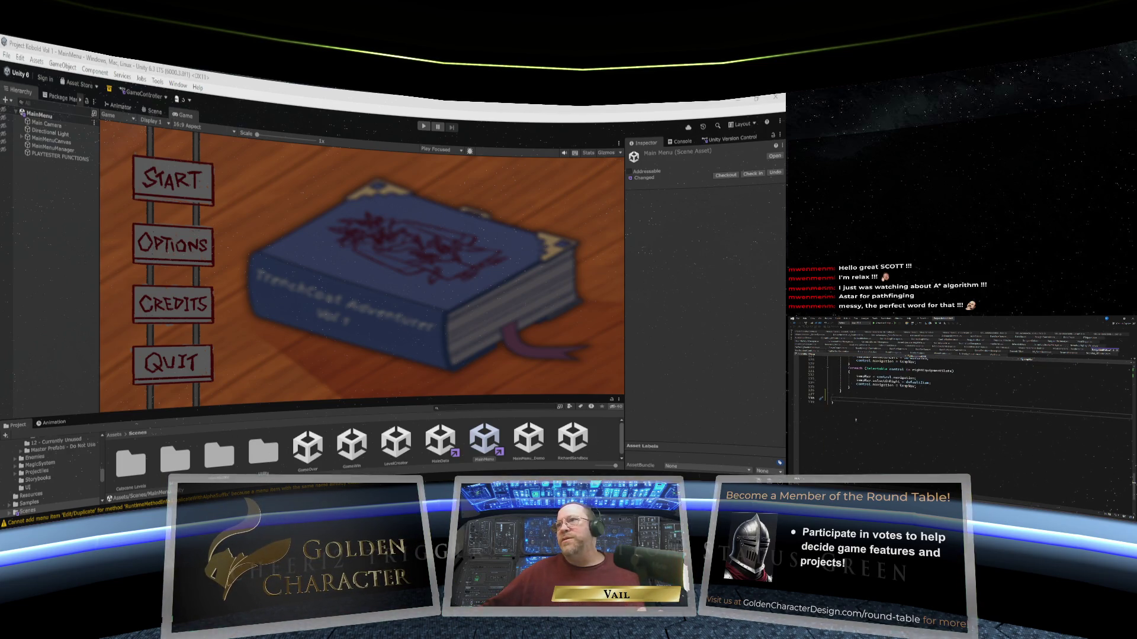
pyautogui.rightClick(845, 390)
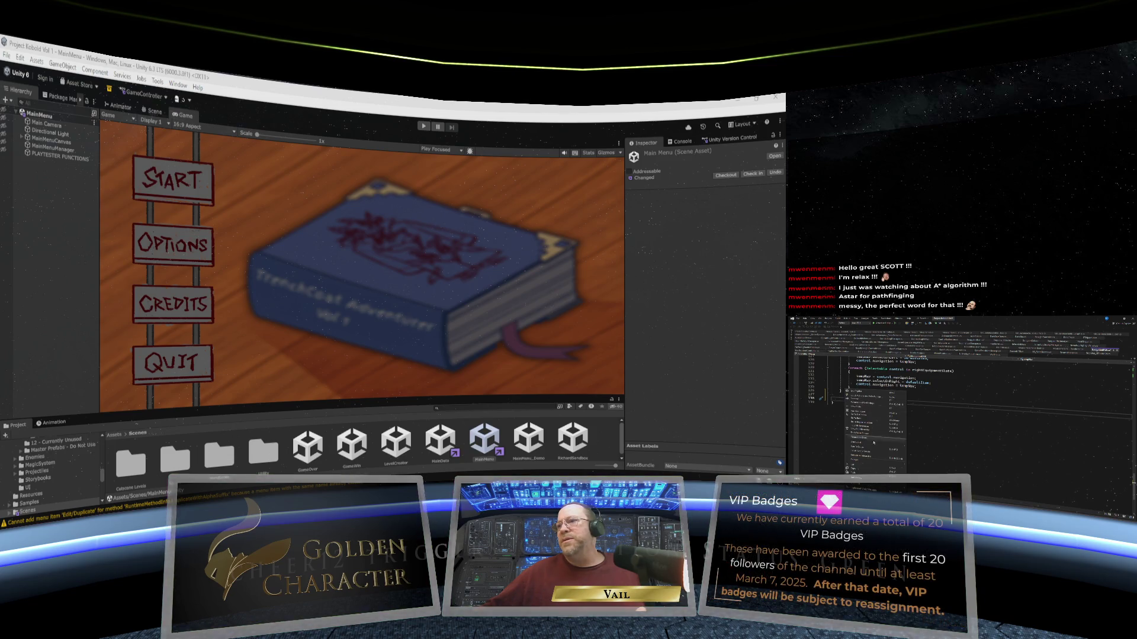
pyautogui.click(866, 472)
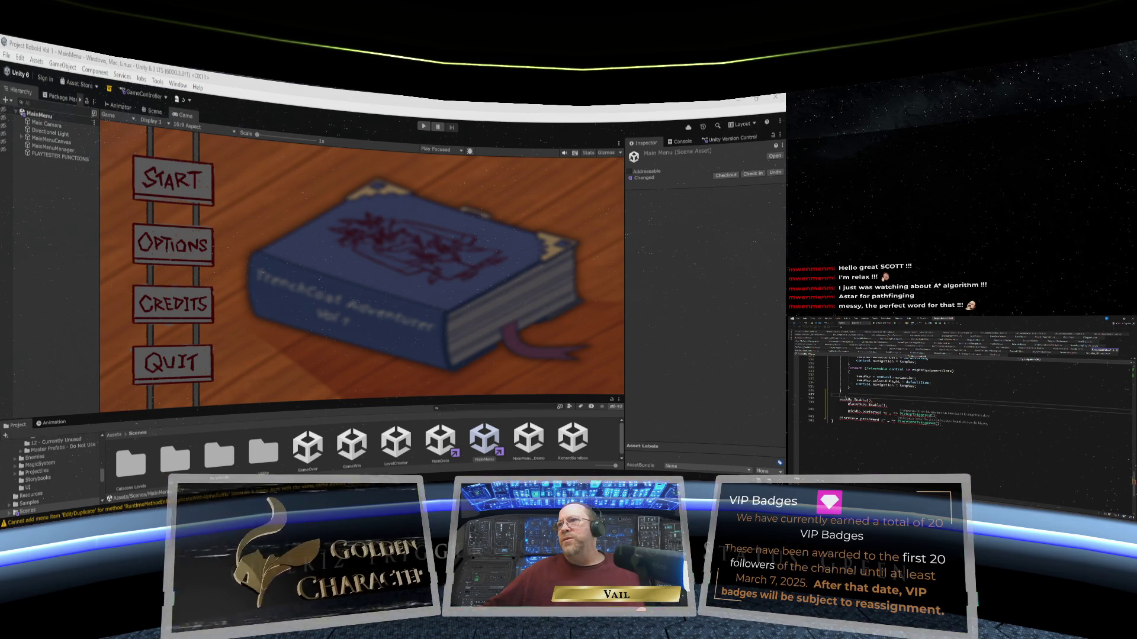
pyautogui.scroll(4, 959, 403)
pyautogui.scroll(3, 873, 409)
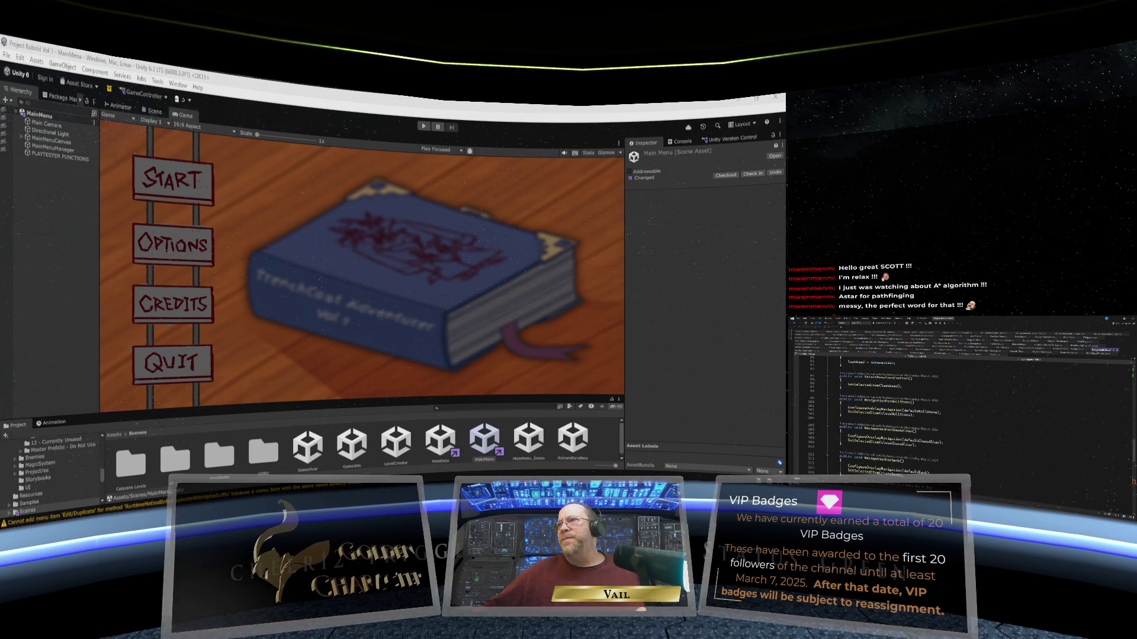
pyautogui.scroll(-7, 873, 409)
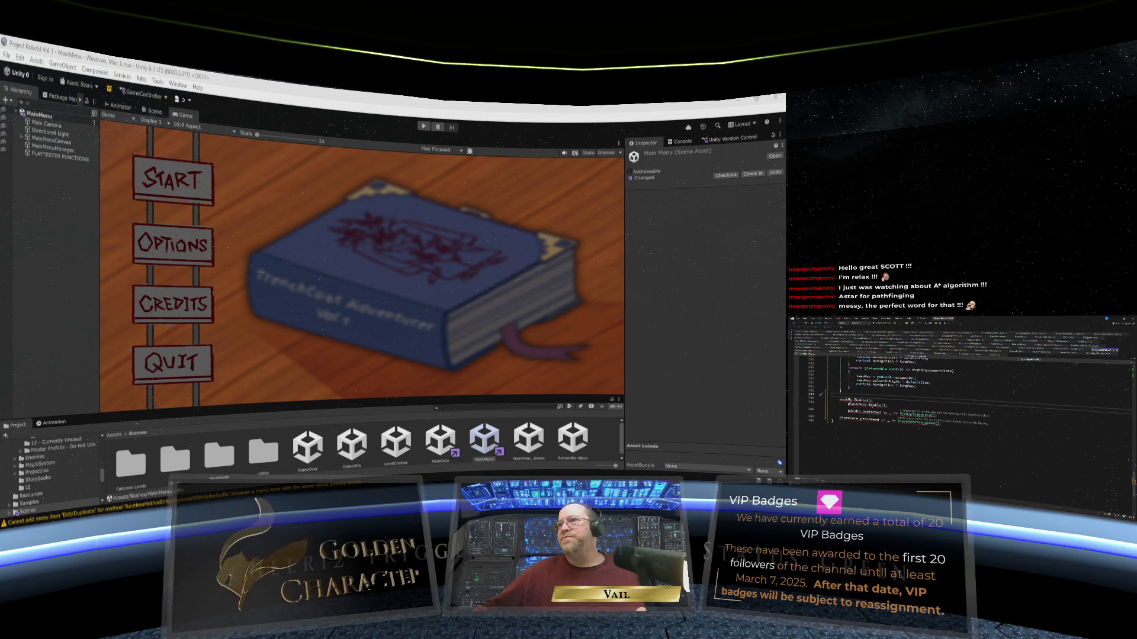
# Begin a new 'private void StartInventoryListen…' method declaration on a line above the pasted lines.
pyautogui.press('Return')
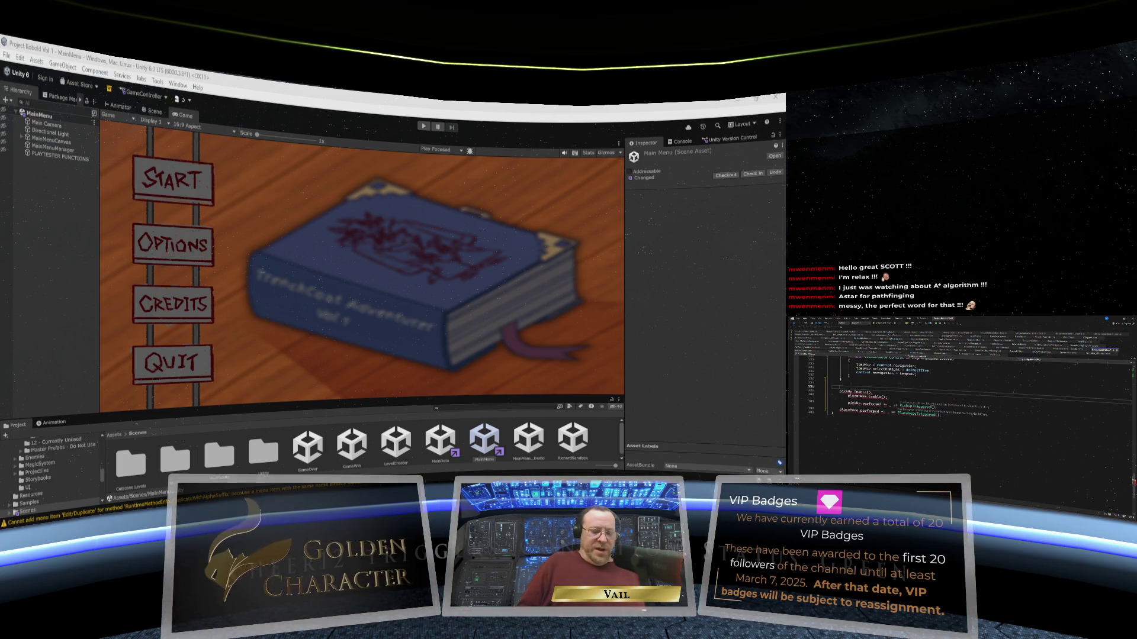
pyautogui.write('private')
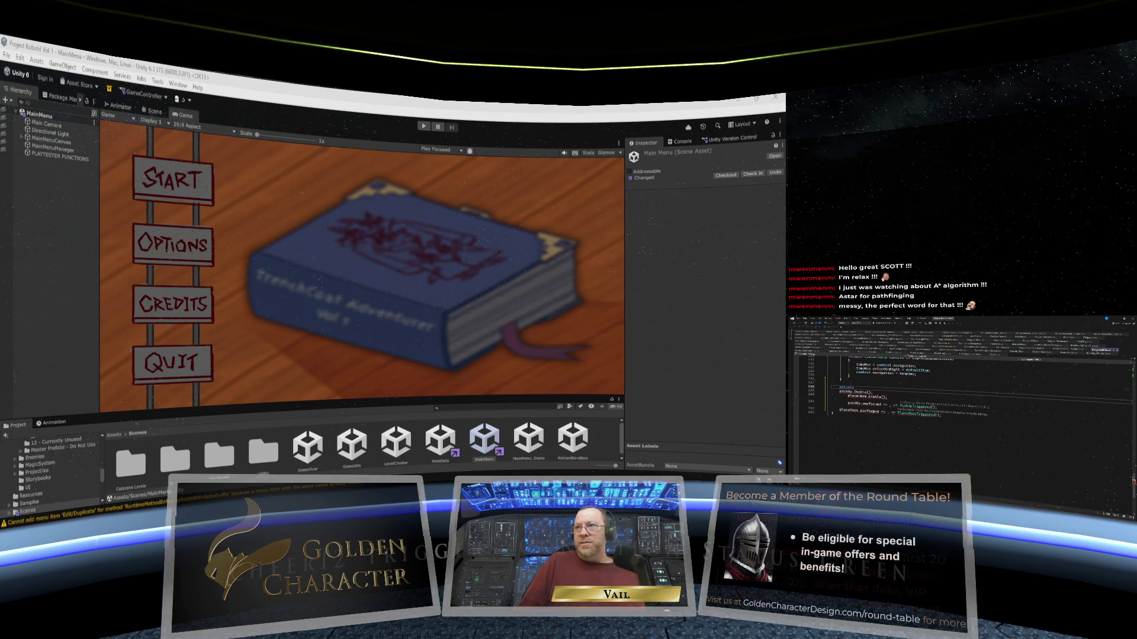
pyautogui.write(' void')
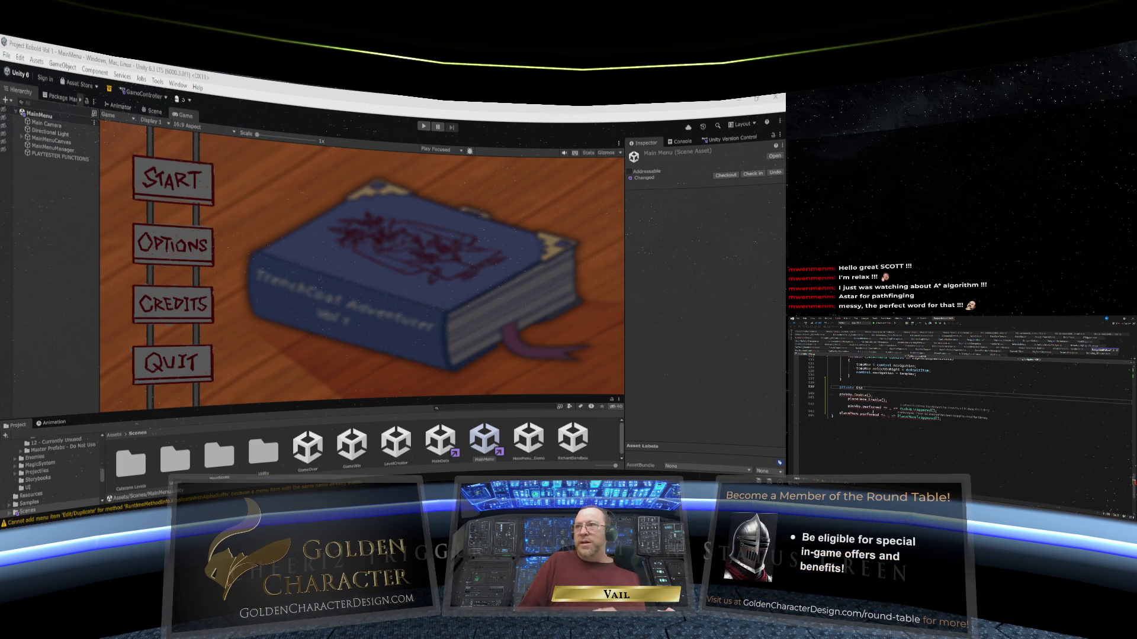
pyautogui.write(' void')
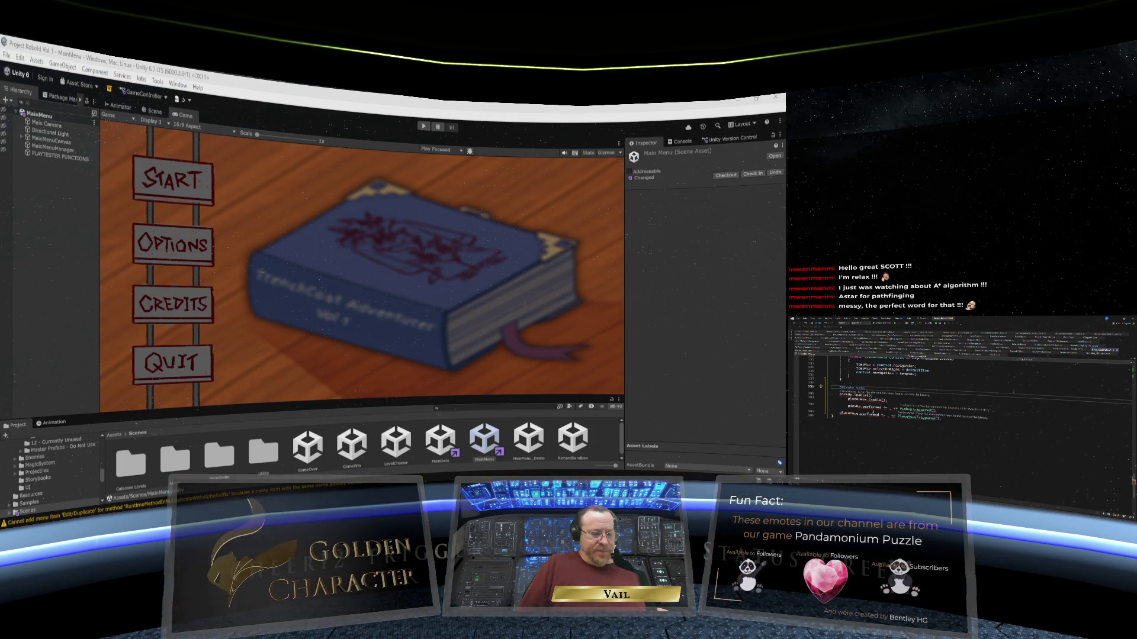
pyautogui.write('StartInventoryListen')
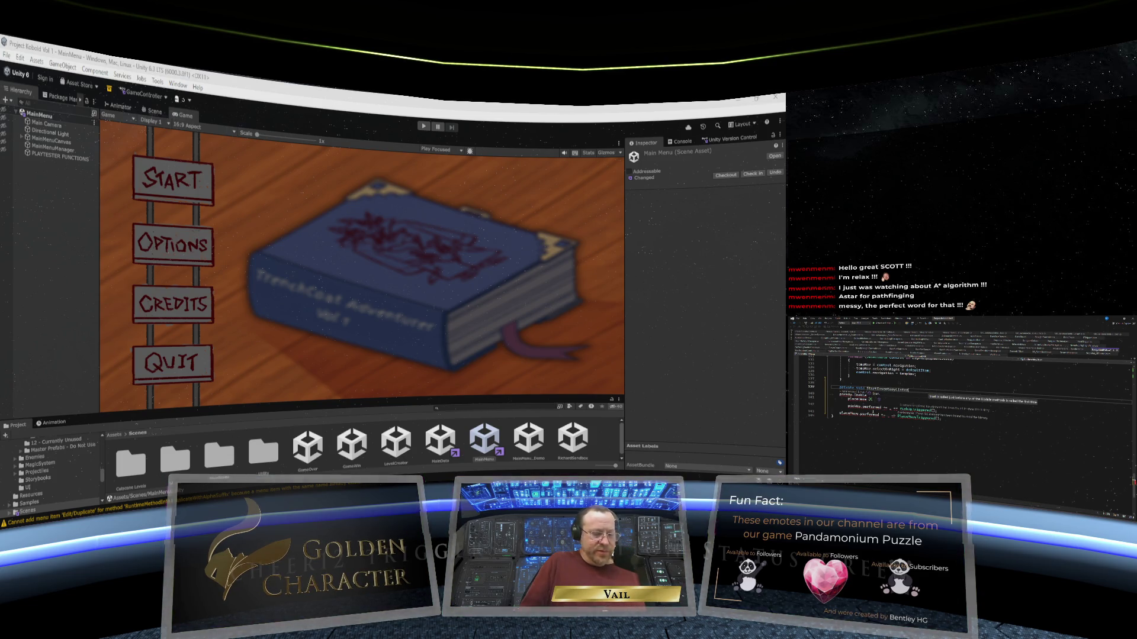
# Name the method StartInventoryListeners() and enclose the pickUp and place lines in its braces.
pyautogui.doubleClick(886, 389)
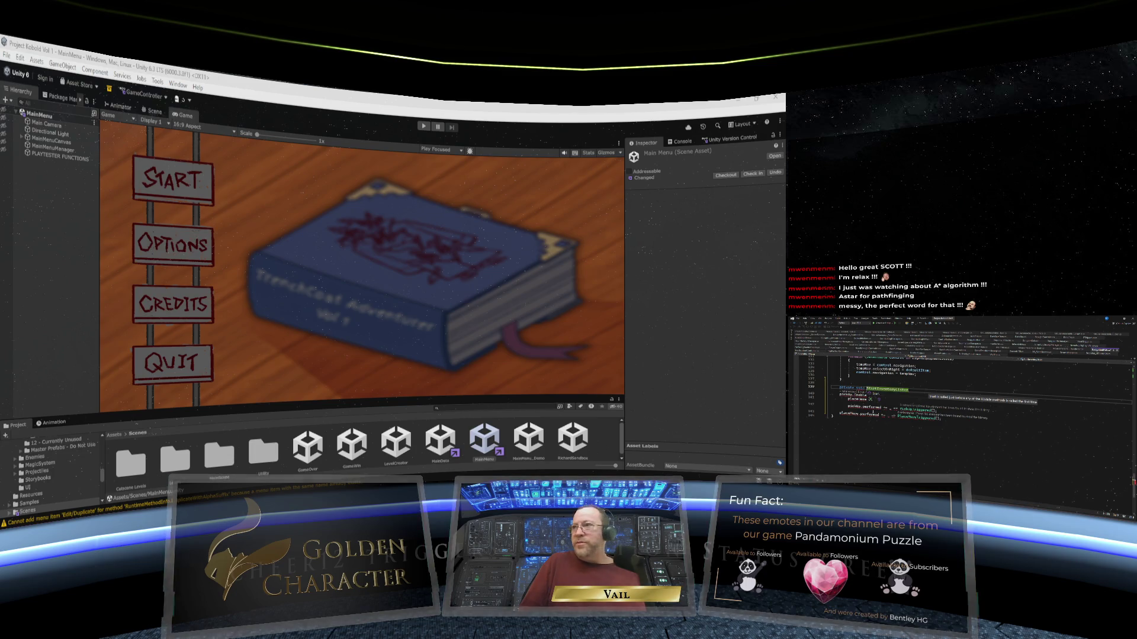
pyautogui.hotkey('ctrl', 'v')
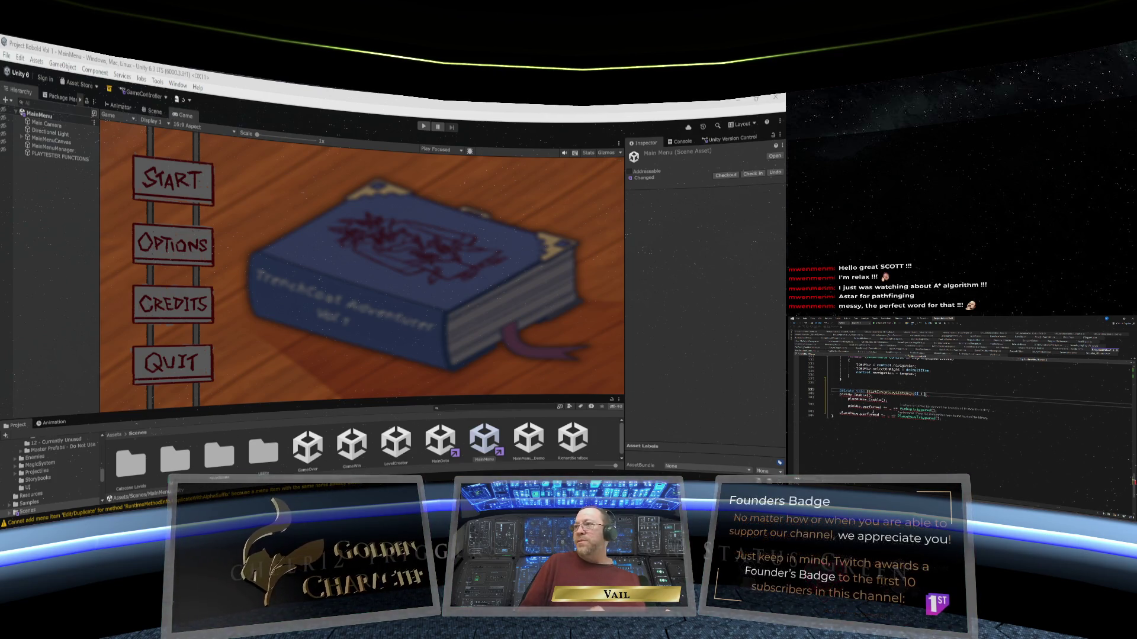
pyautogui.press('Return')
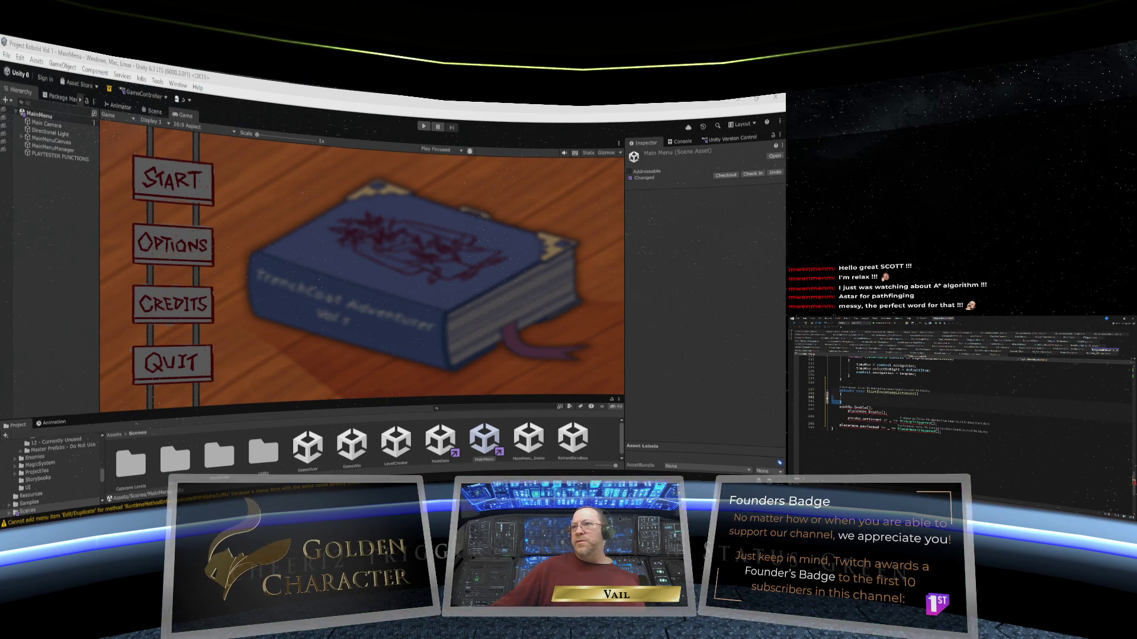
pyautogui.press('Delete')
pyautogui.press('Delete')
pyautogui.press('Return')
pyautogui.write('}')
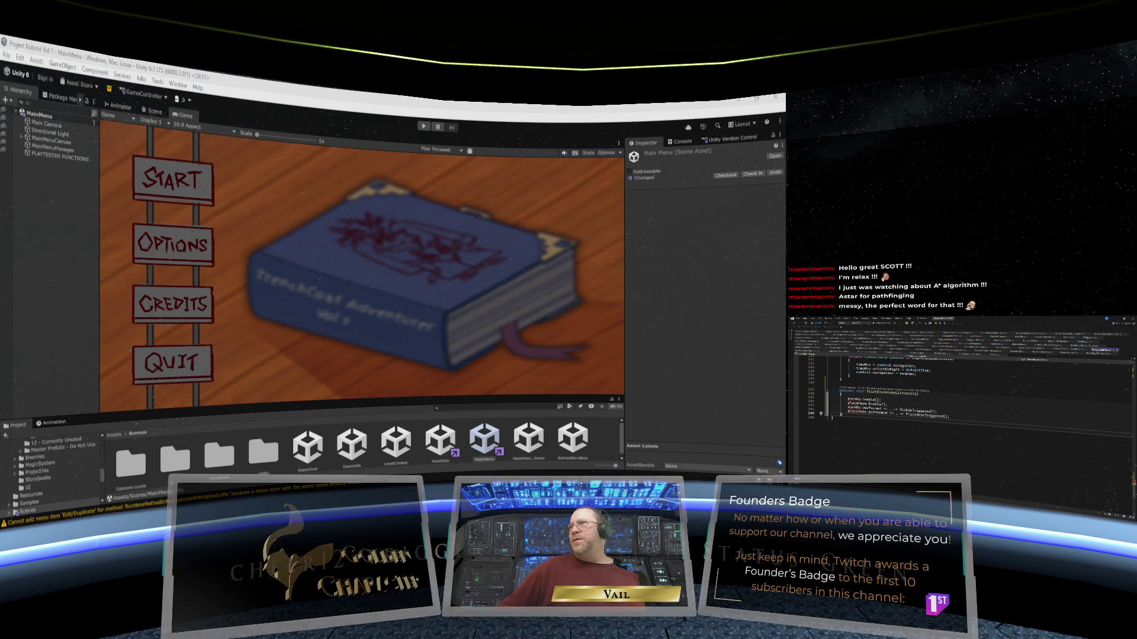
pyautogui.scroll(20, 959, 391)
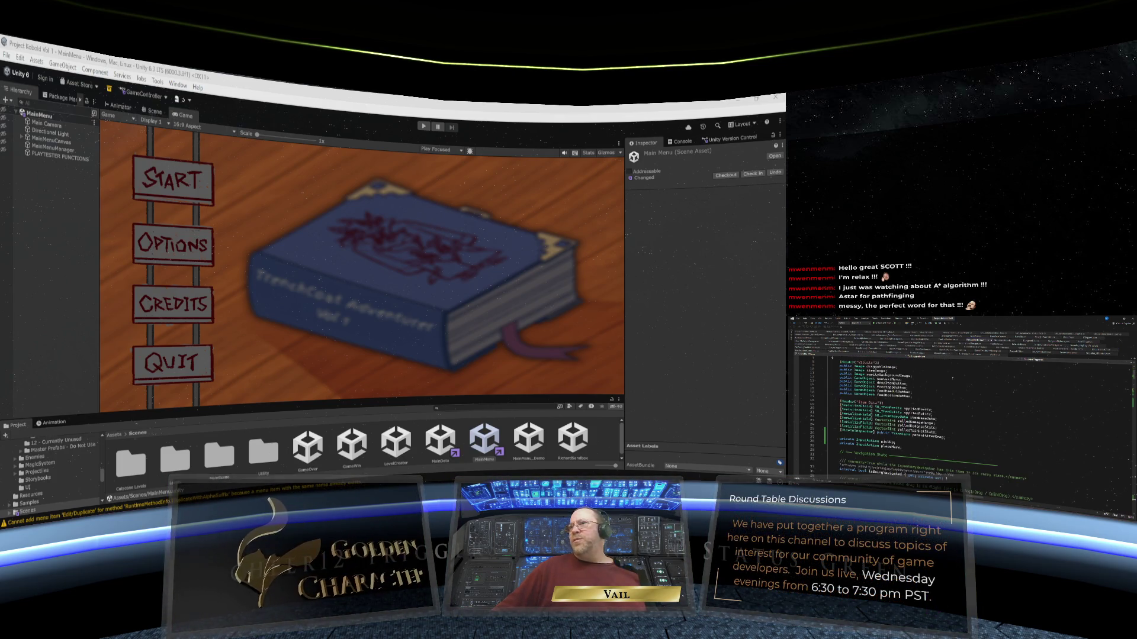
# Move the two InputAction field declarations from above Navigation State into the other script's fields.
pyautogui.scroll(5, 959, 403)
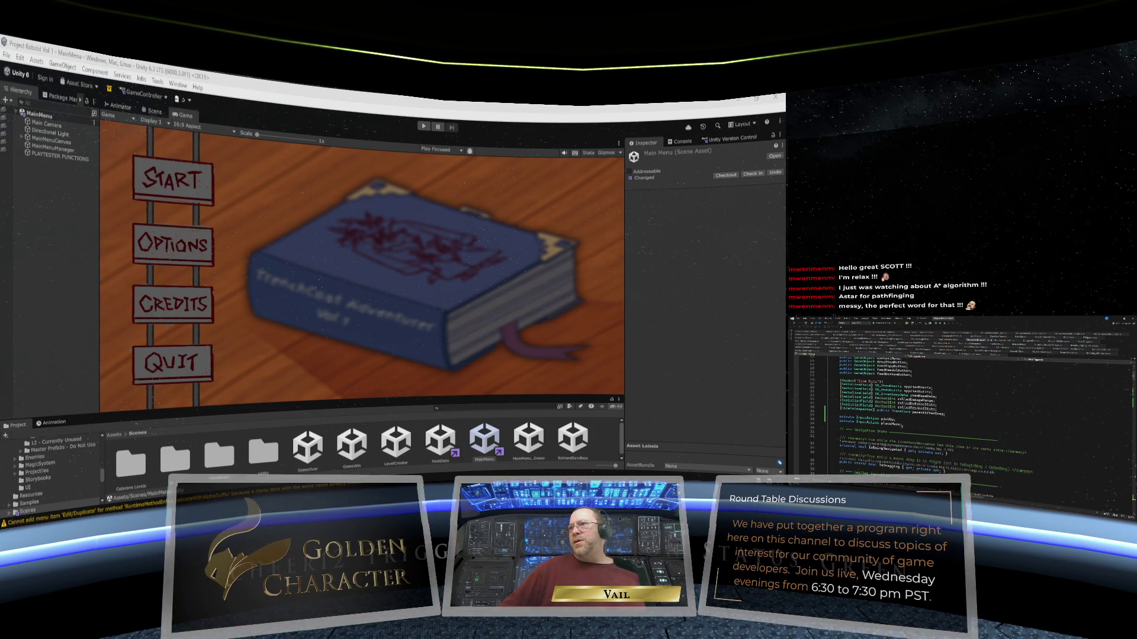
pyautogui.moveTo(903, 424); pyautogui.dragTo(831, 417)
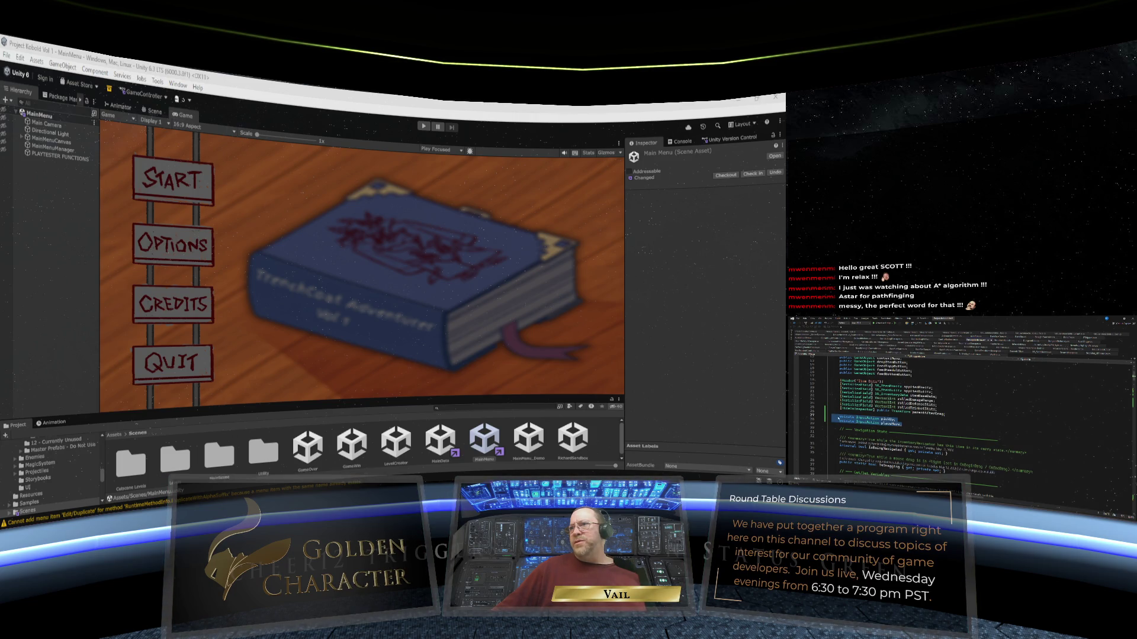
pyautogui.hotkey('ctrl', 'x')
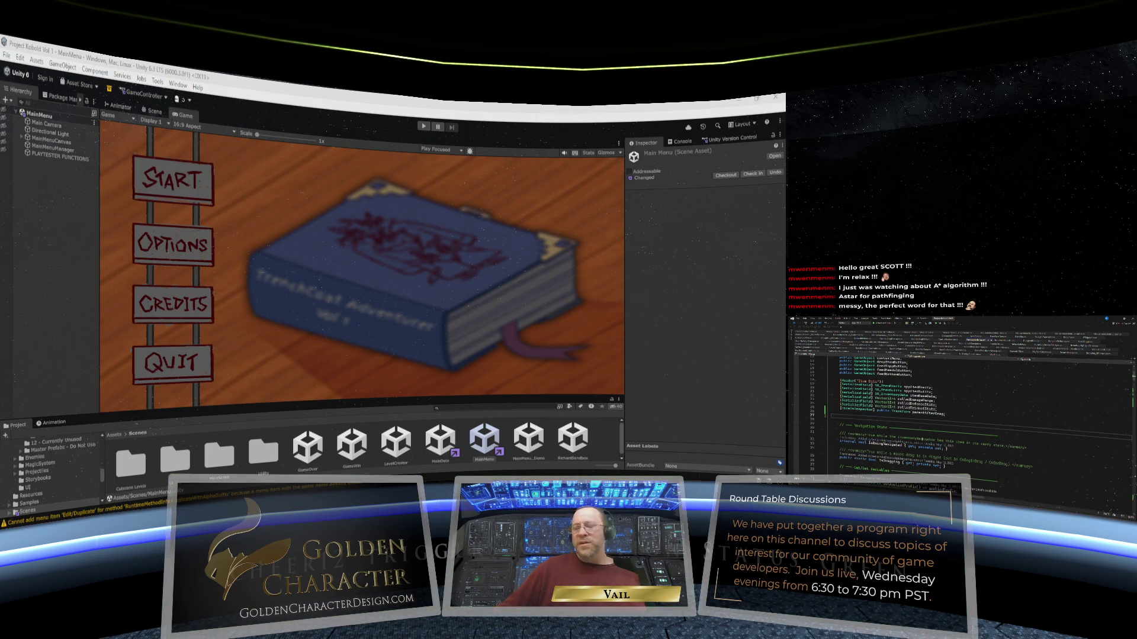
pyautogui.press('BackSpace')
pyautogui.press('BackSpace')
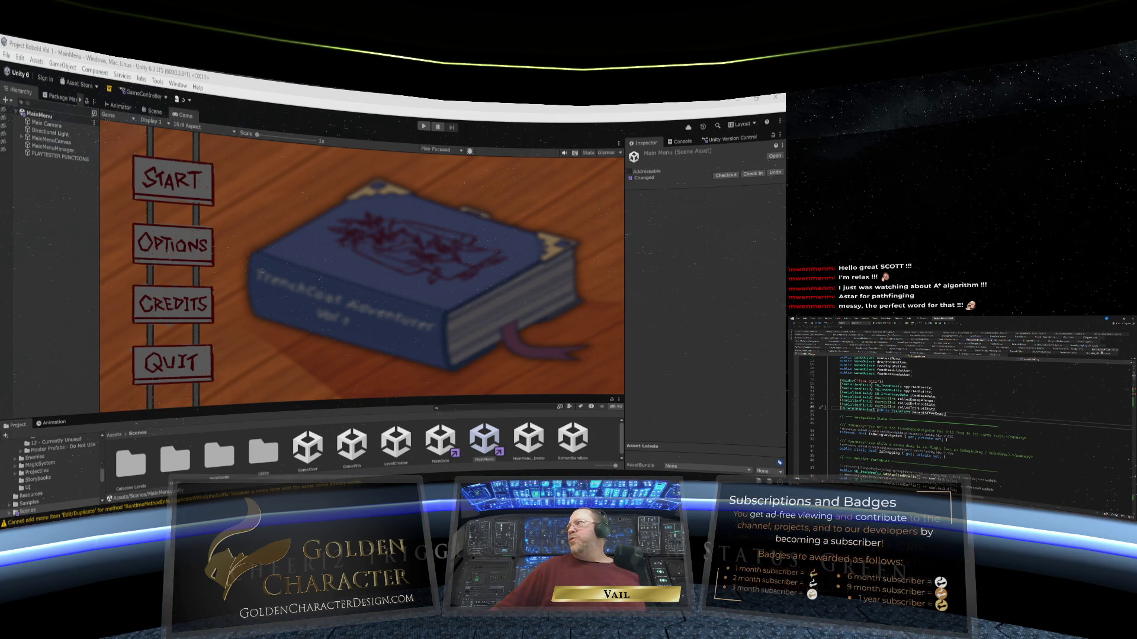
pyautogui.hotkey('ctrl', 'End')
pyautogui.scroll(20, 959, 403)
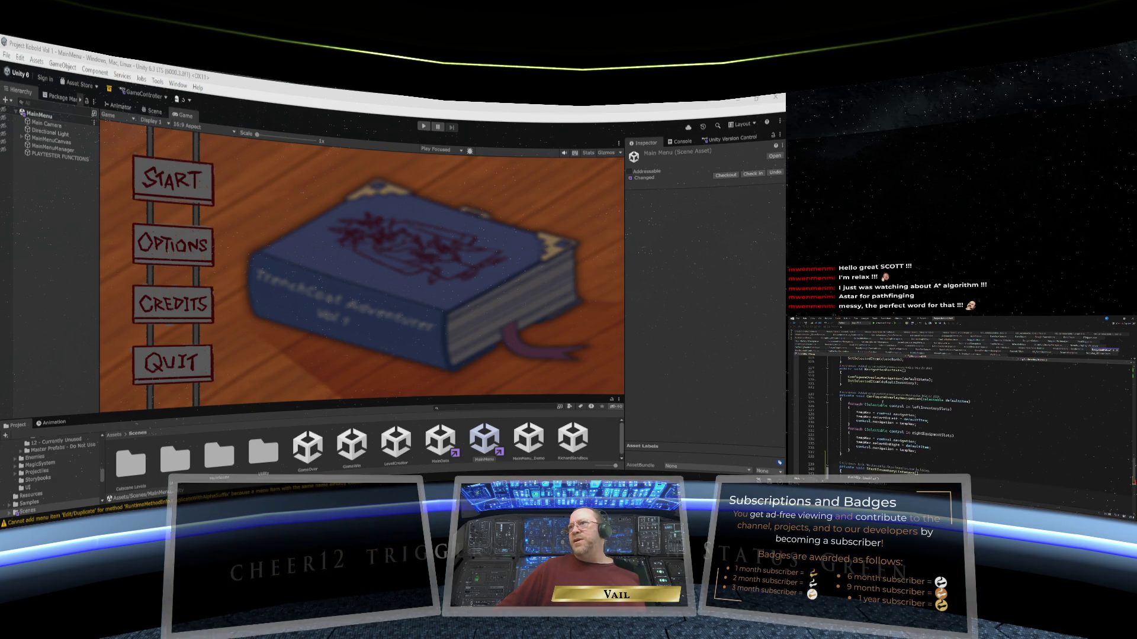
pyautogui.scroll(7, 959, 402)
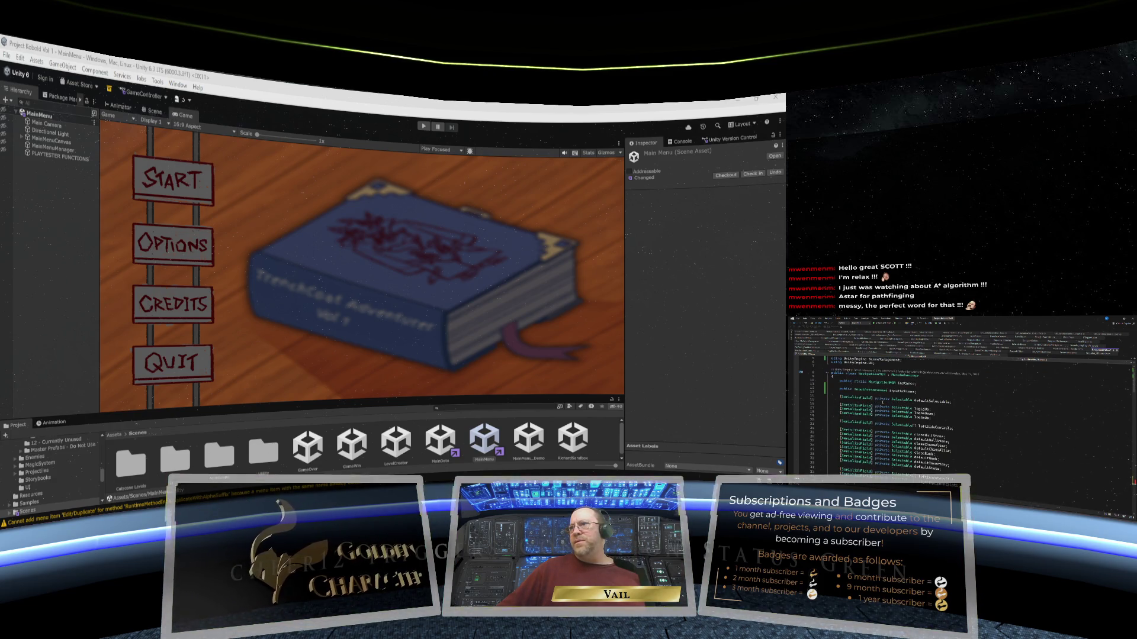
pyautogui.scroll(-1, 959, 403)
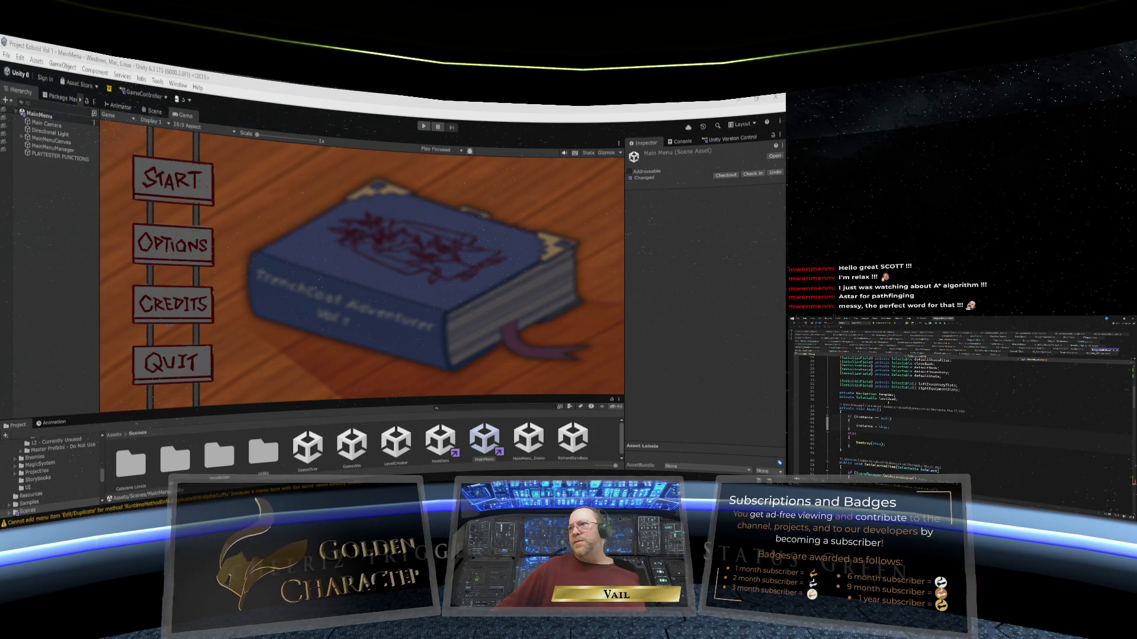
pyautogui.press('Return')
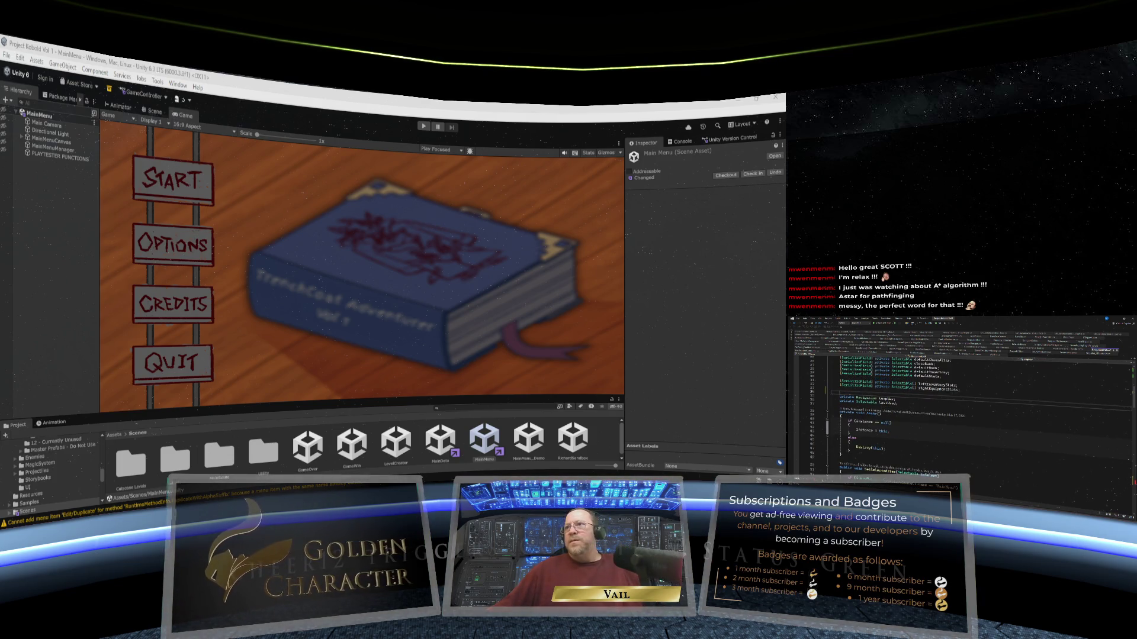
pyautogui.hotkey('ctrl', 'v')
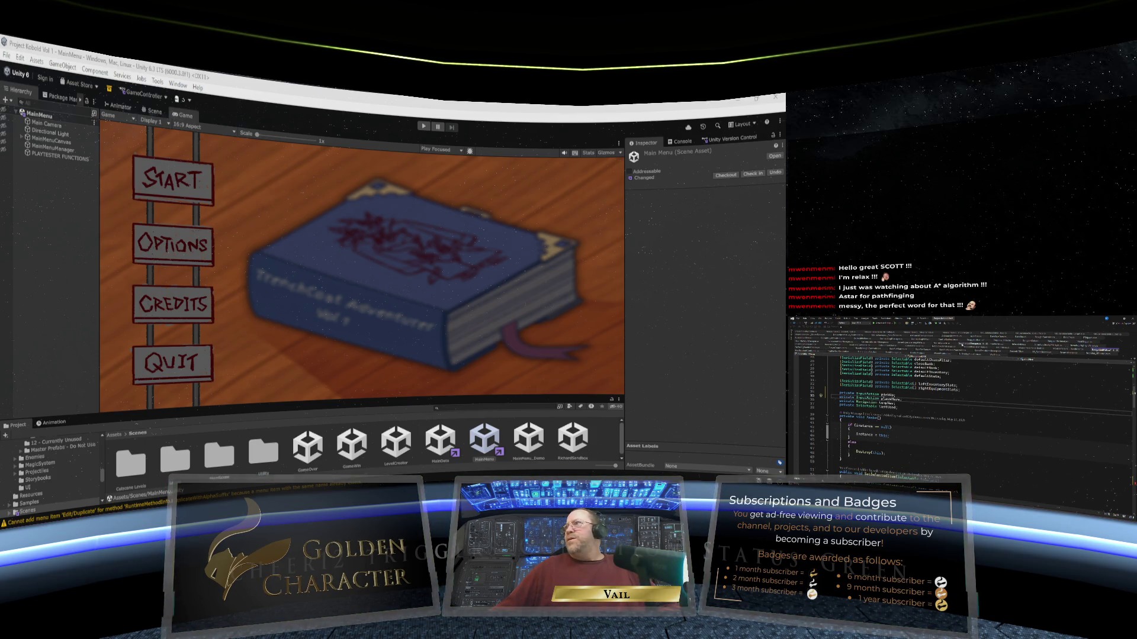
# Cut the pickUp and place assignment lines and paste them above the InventoryManager line.
pyautogui.click(976, 343)
pyautogui.scroll(-9, 965, 415)
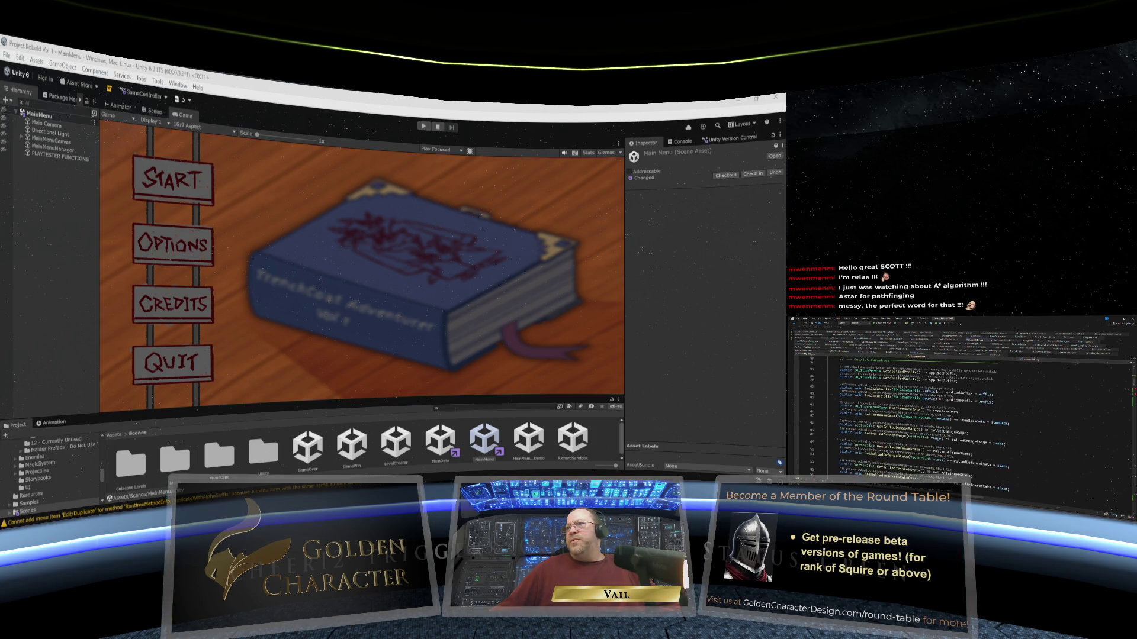
pyautogui.moveTo(1000, 426); pyautogui.dragTo(834, 412)
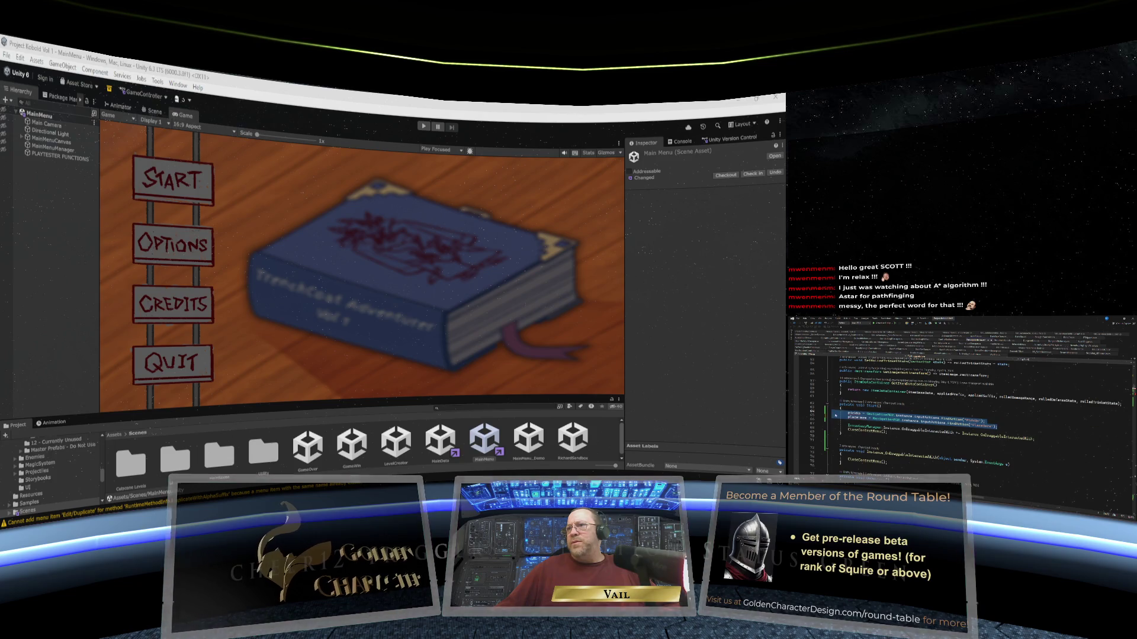
pyautogui.rightClick(835, 414)
pyautogui.click(843, 464)
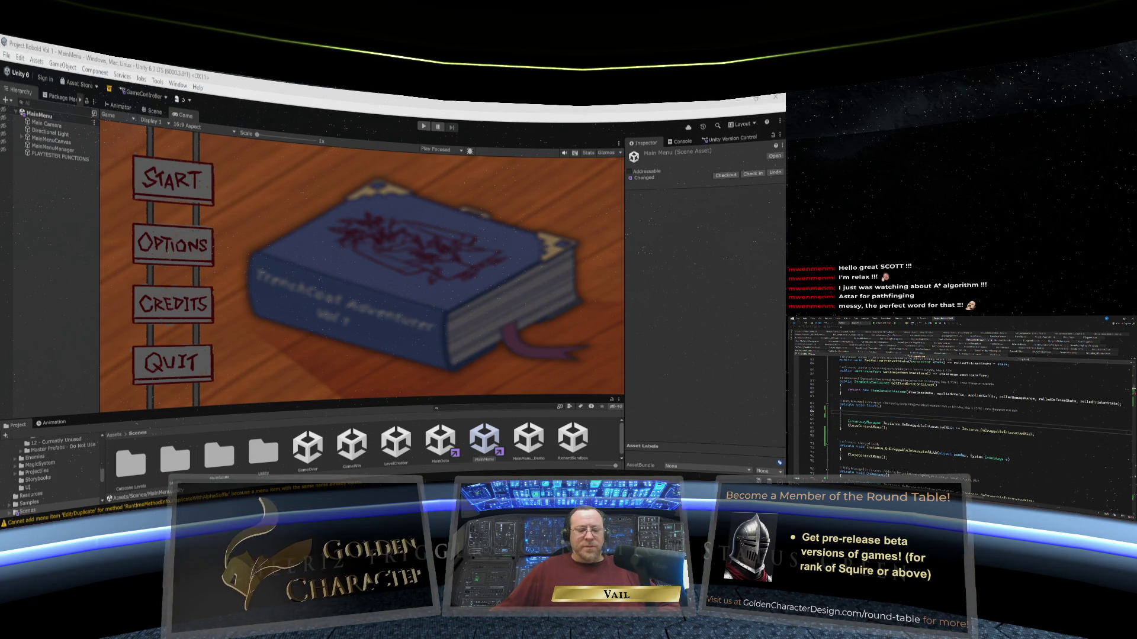
pyautogui.hotkey('ctrl', 'v')
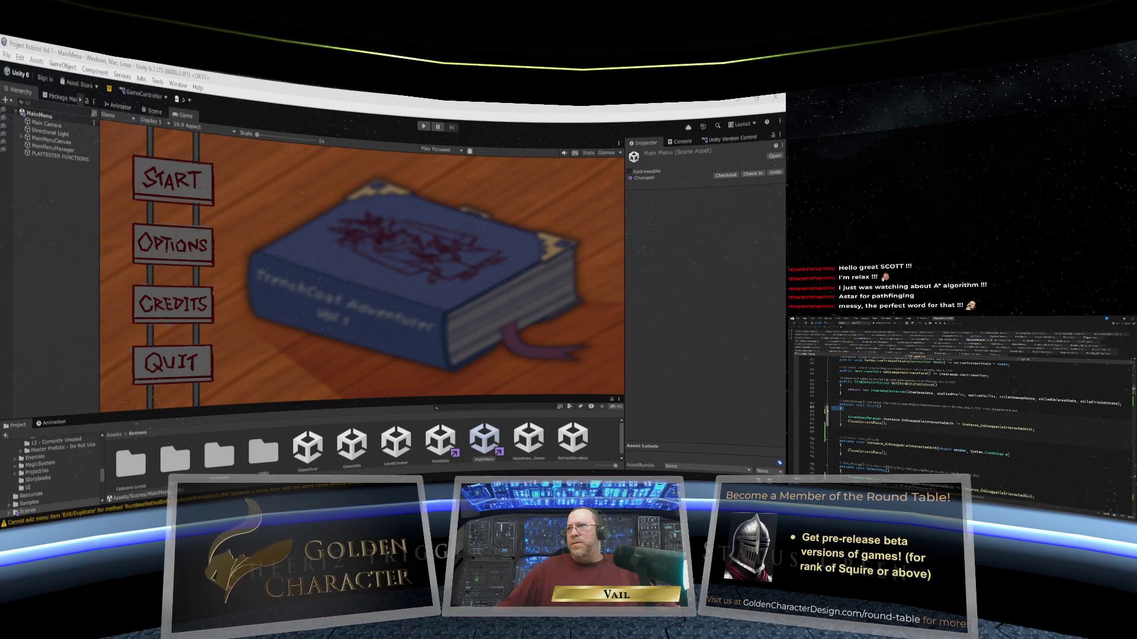
pyautogui.press('BackSpace')
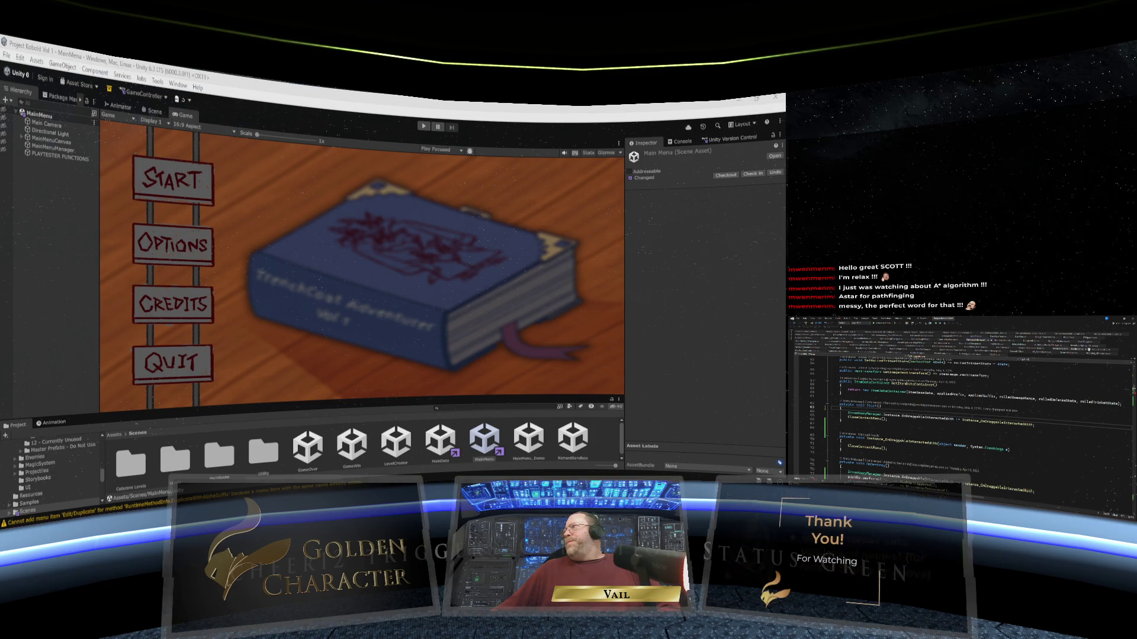
pyautogui.click(1100, 350)
# Paste the pickUp and placeHere FindAction assignments on a new line after Destroy(this).
pyautogui.scroll(-10, 956, 377)
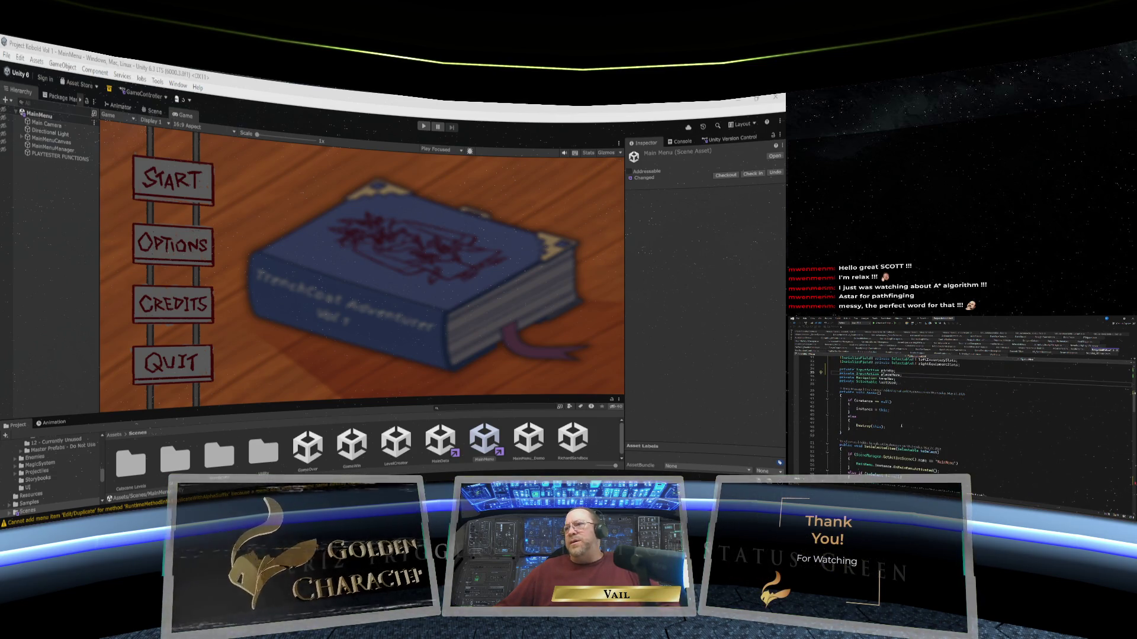
pyautogui.click(875, 429)
pyautogui.press('Return')
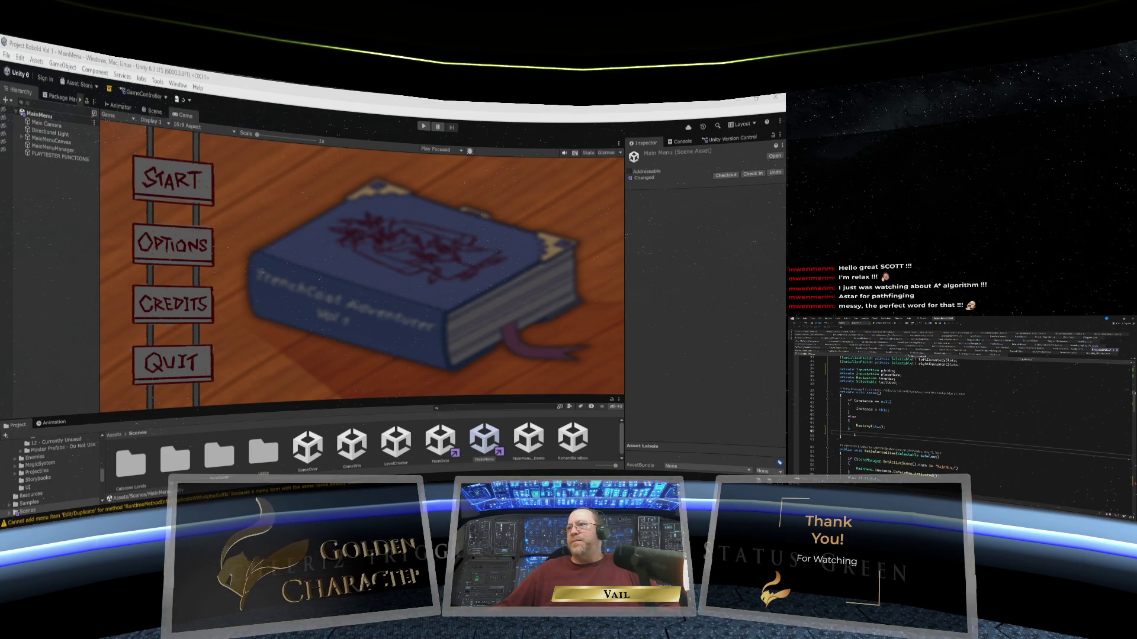
pyautogui.rightClick(855, 391)
pyautogui.click(871, 476)
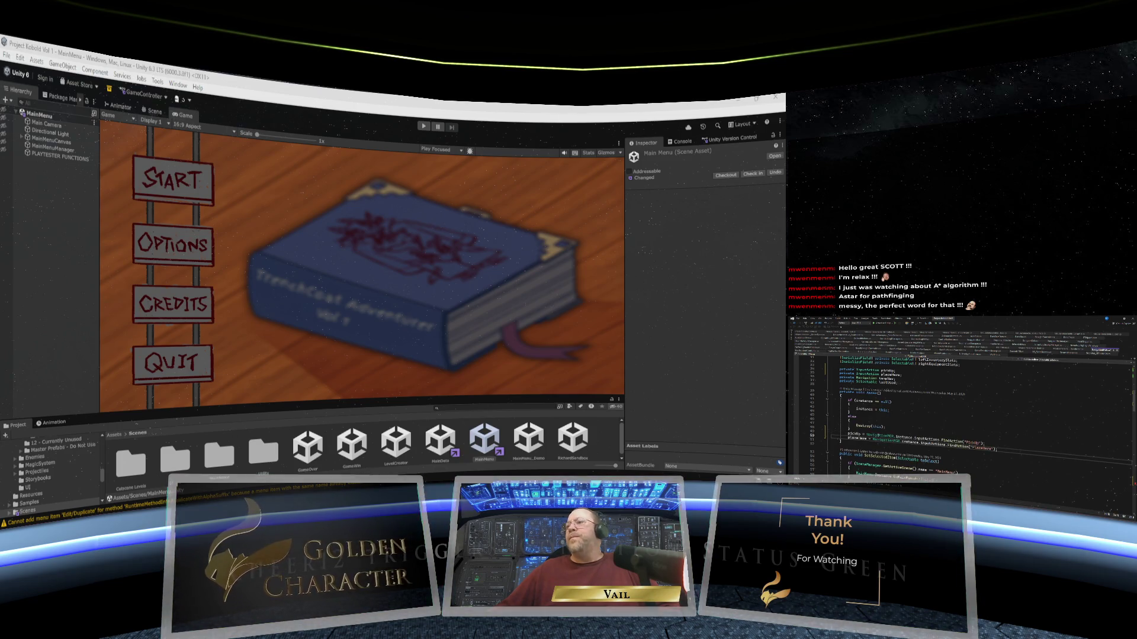
pyautogui.scroll(-3, 959, 415)
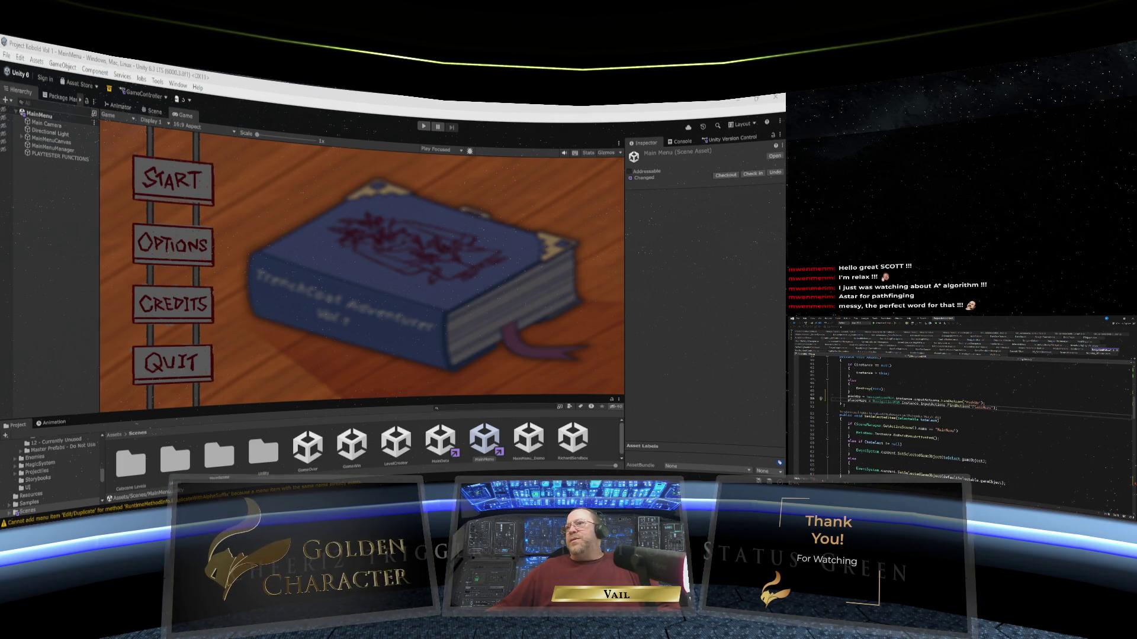
# Declare a new private void Start() method using the IntelliSense suggestion.
pyautogui.press('Return')
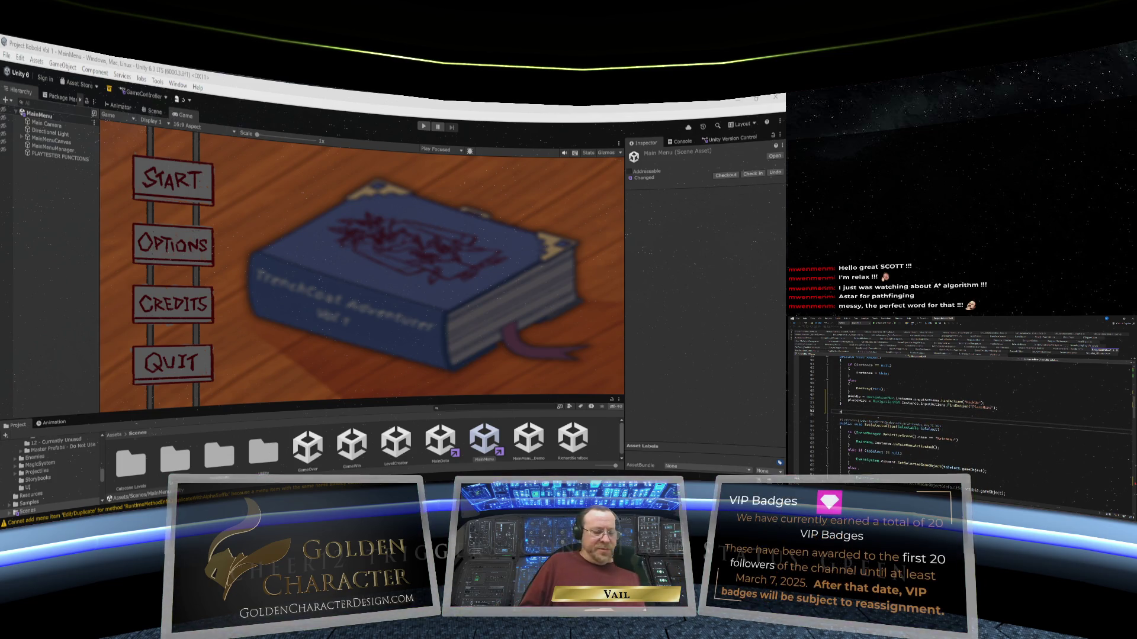
pyautogui.write('public')
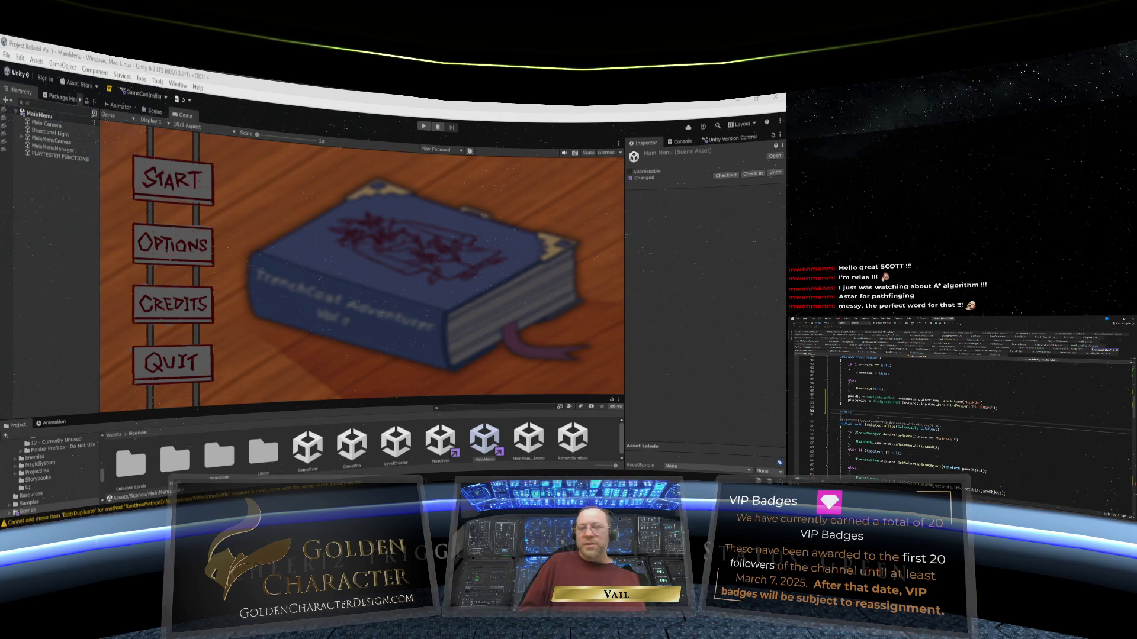
pyautogui.press('BackSpace')
pyautogui.press('BackSpace')
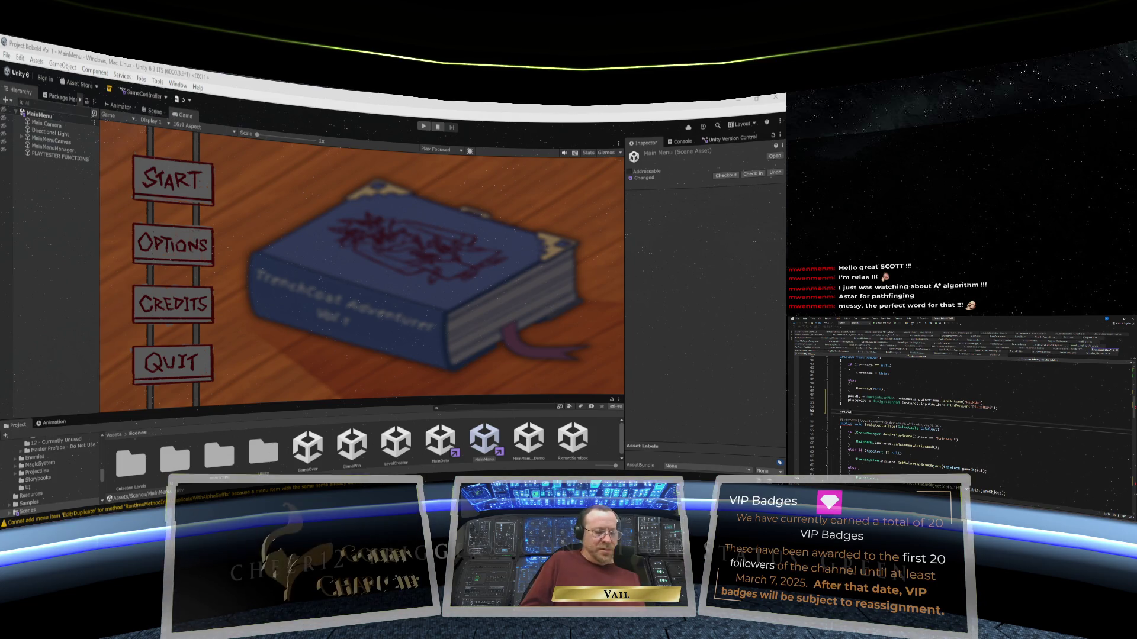
pyautogui.write('e void St')
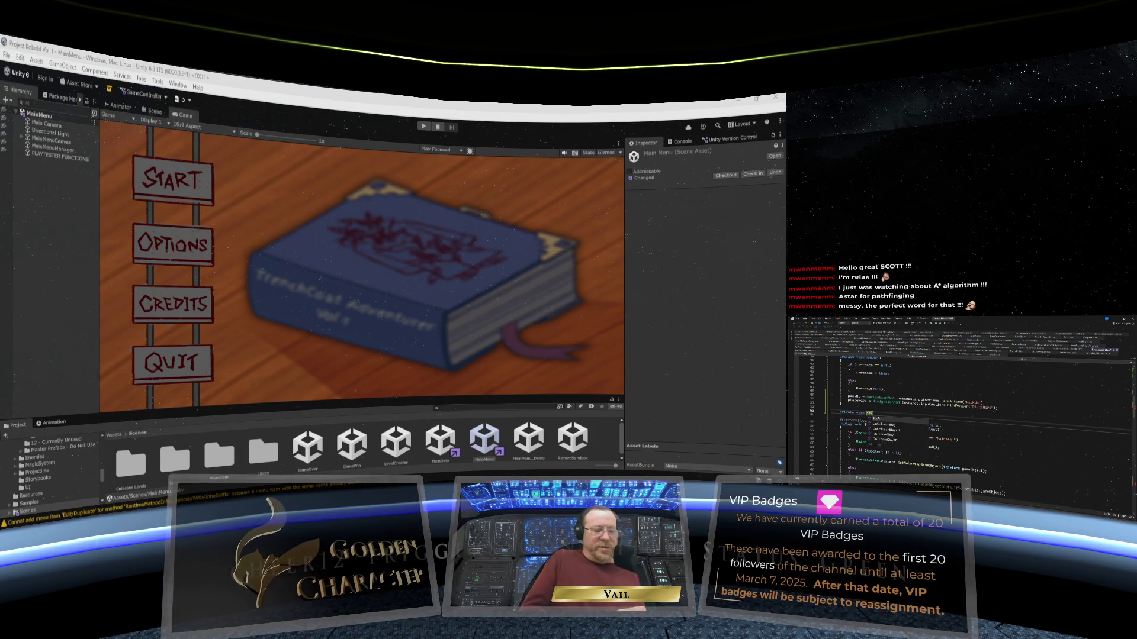
pyautogui.write('art')
pyautogui.press('Return')
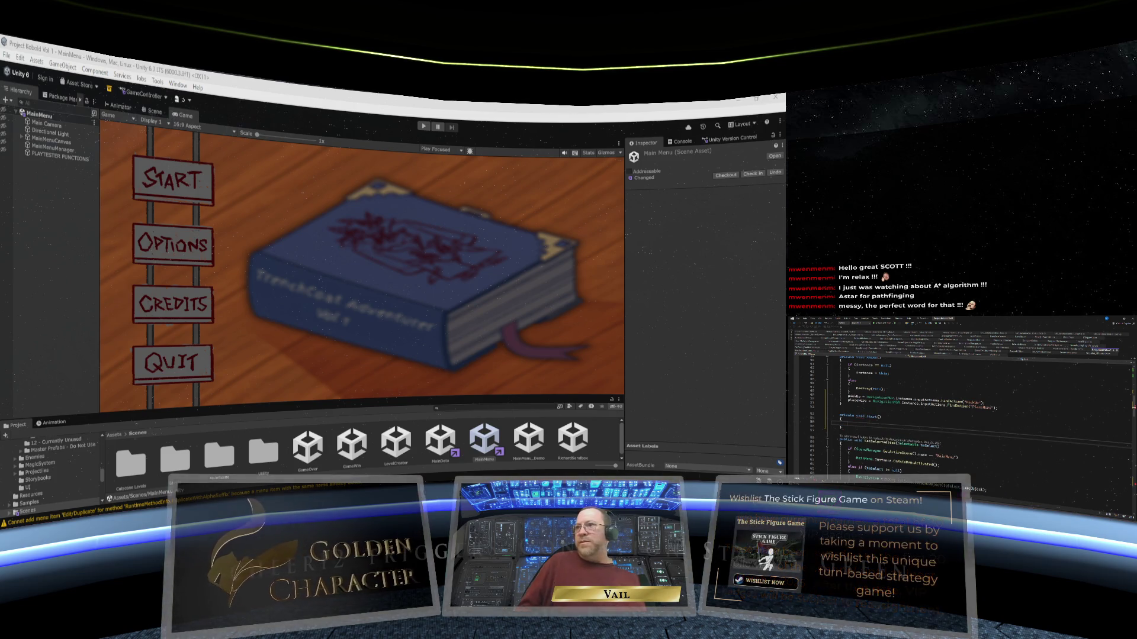
# Move the pickUp and placeHere FindAction assignments into the body of Start().
pyautogui.moveTo(1000, 409); pyautogui.dragTo(832, 397)
pyautogui.rightClick(837, 394)
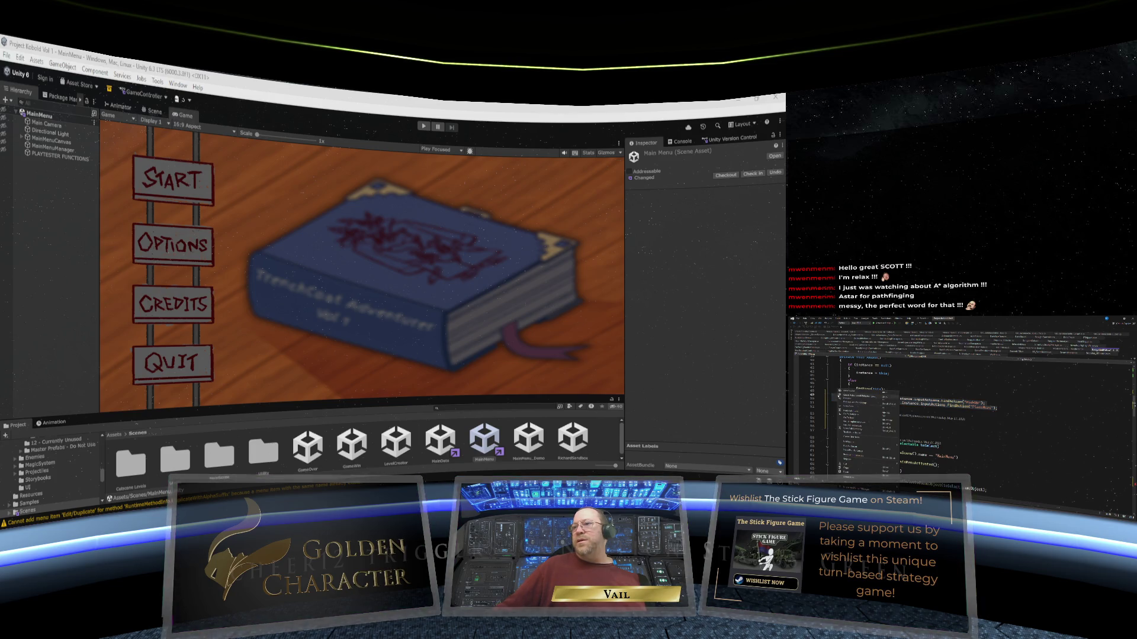
pyautogui.click(857, 466)
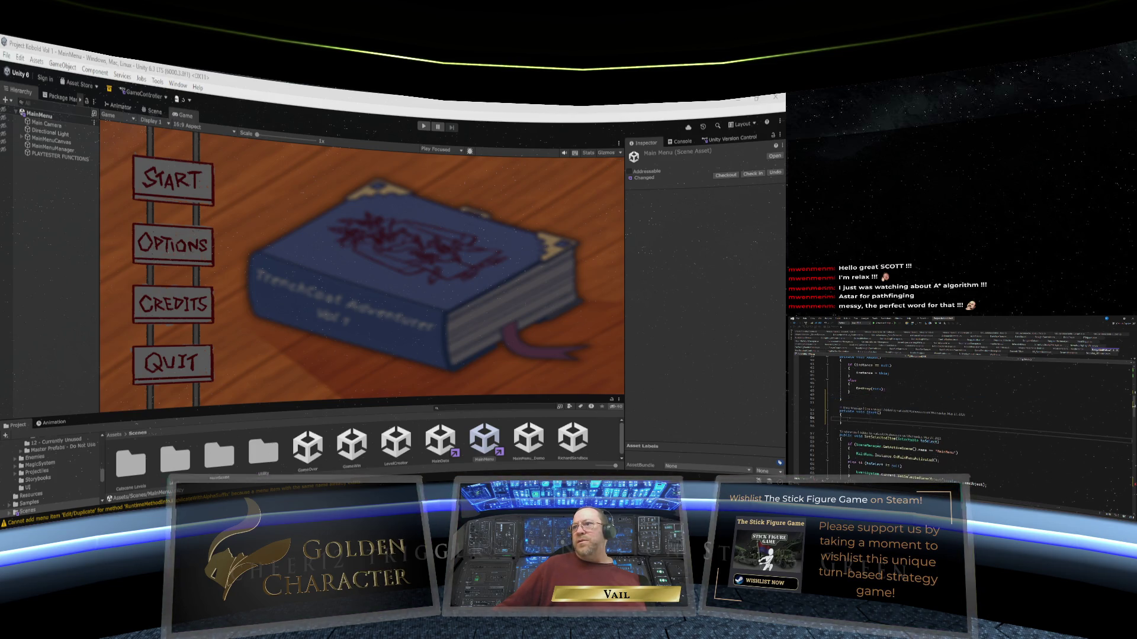
pyautogui.rightClick(850, 391)
pyautogui.click(869, 458)
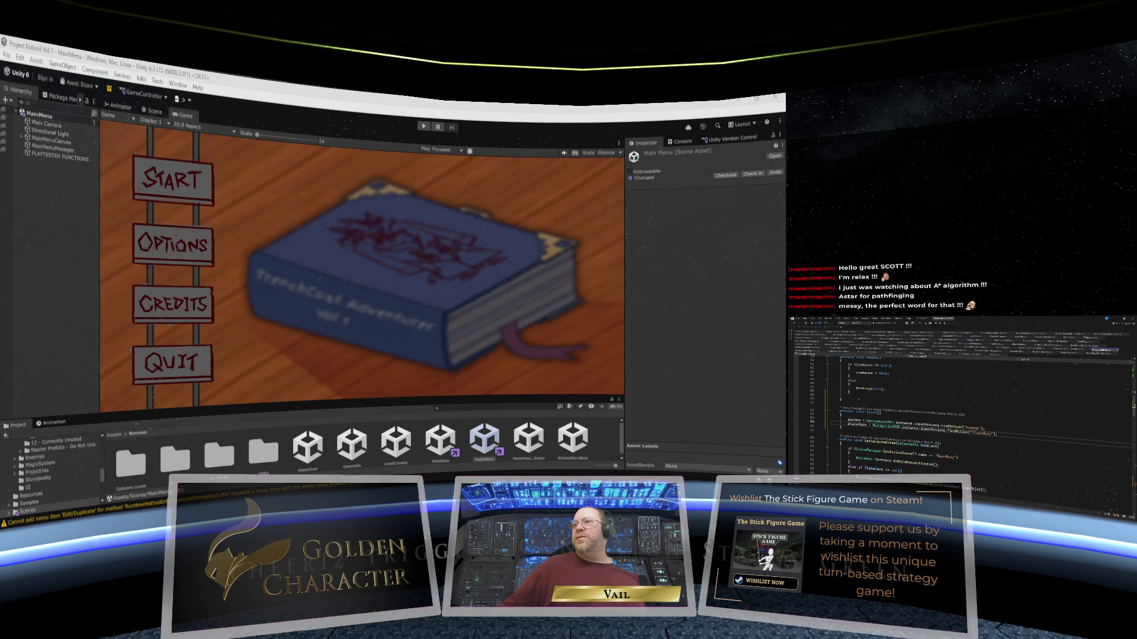
pyautogui.press('BackSpace')
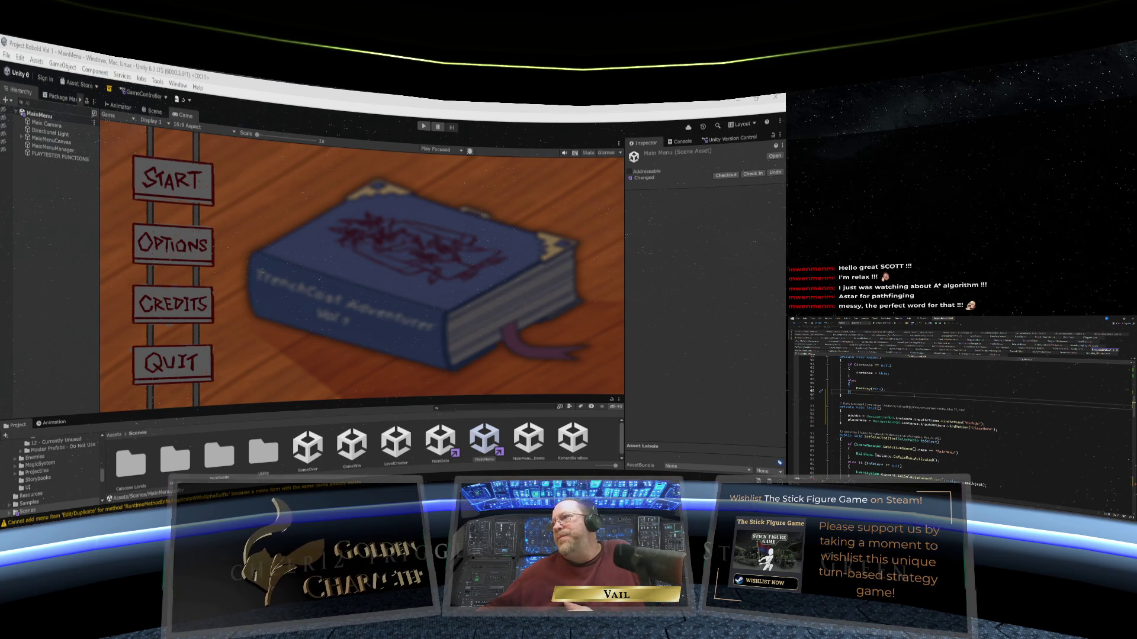
pyautogui.scroll(6, 959, 415)
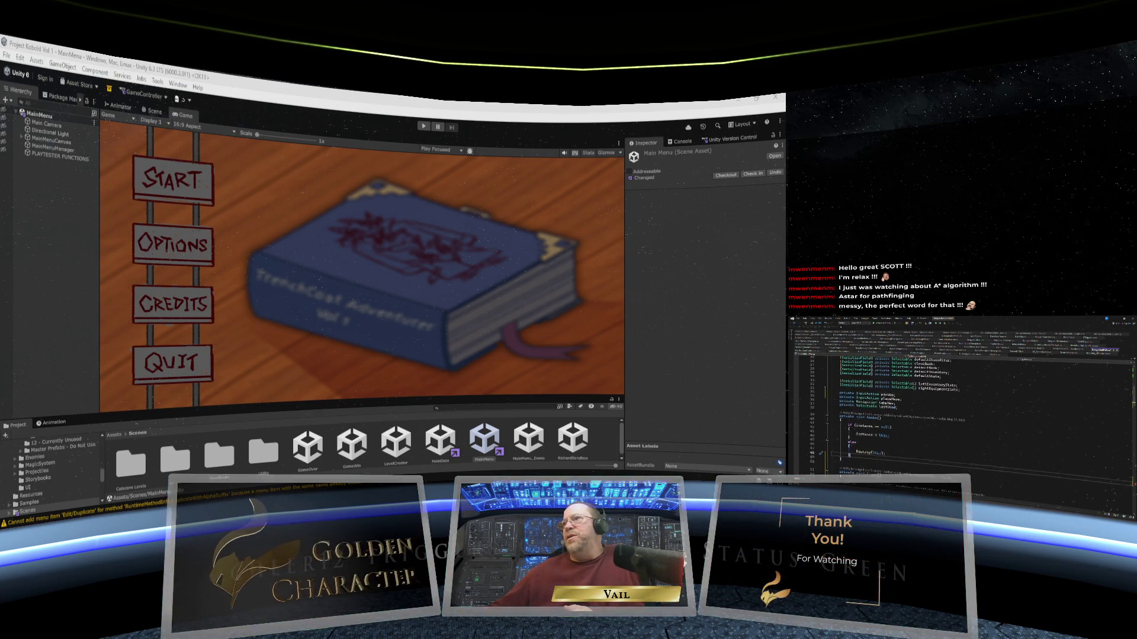
pyautogui.scroll(-2, 924, 409)
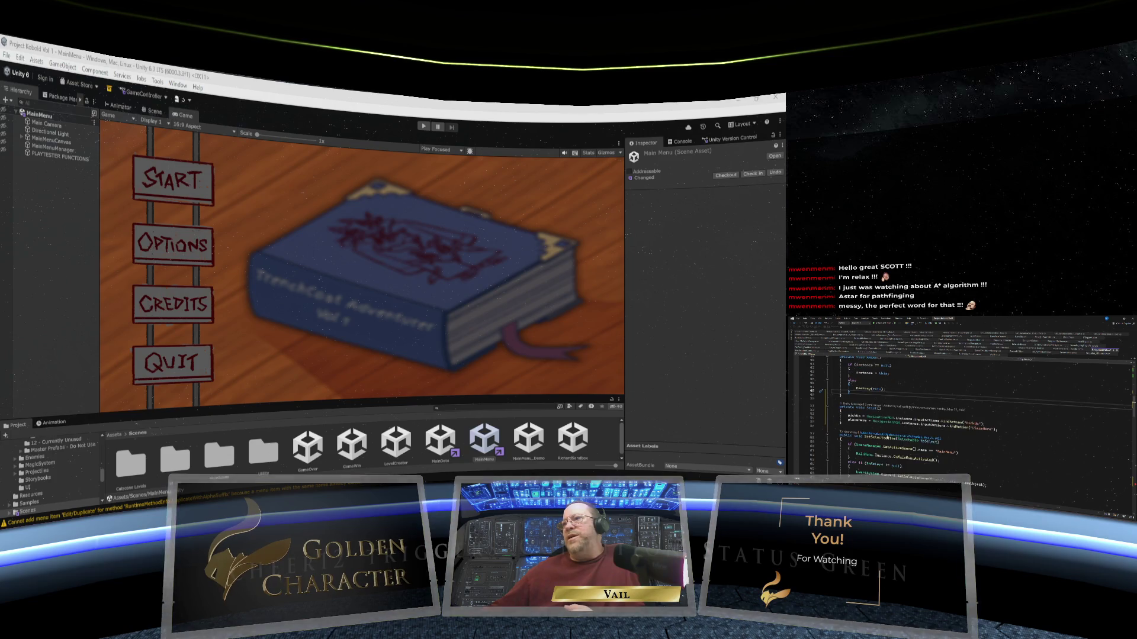
pyautogui.scroll(-20, 960, 409)
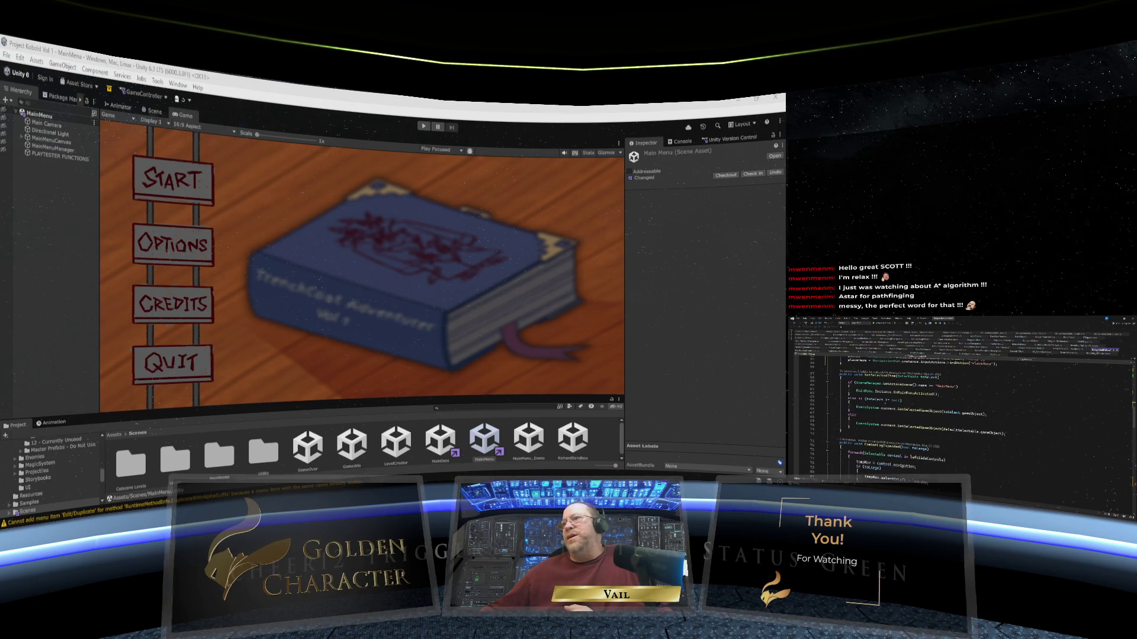
pyautogui.scroll(-12, 959, 408)
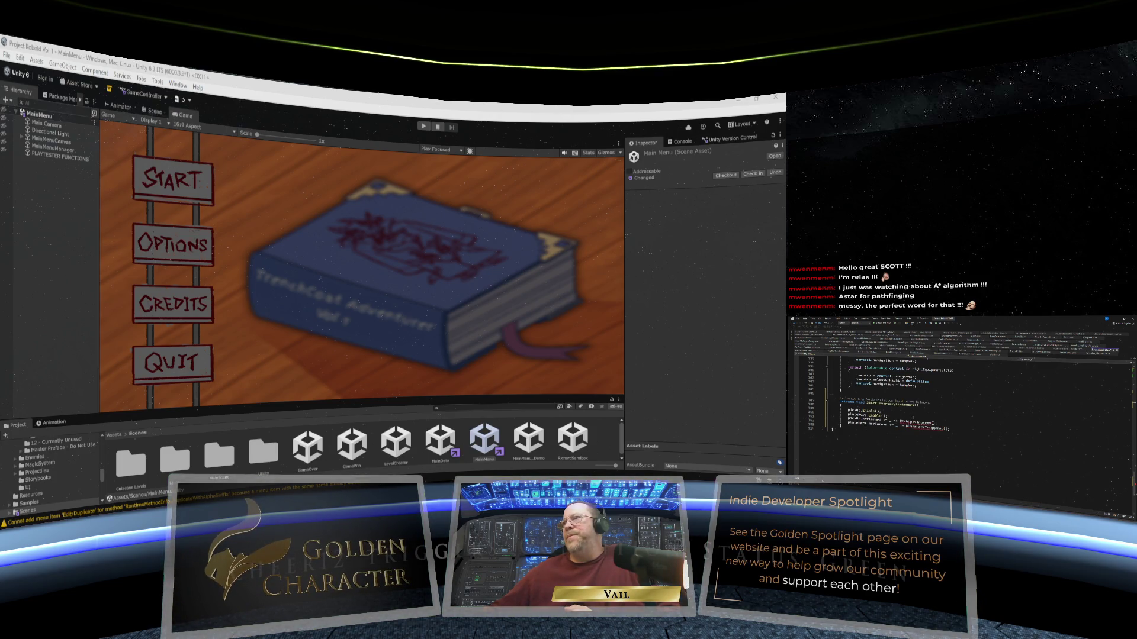
pyautogui.scroll(4, 959, 403)
pyautogui.scroll(10, 959, 408)
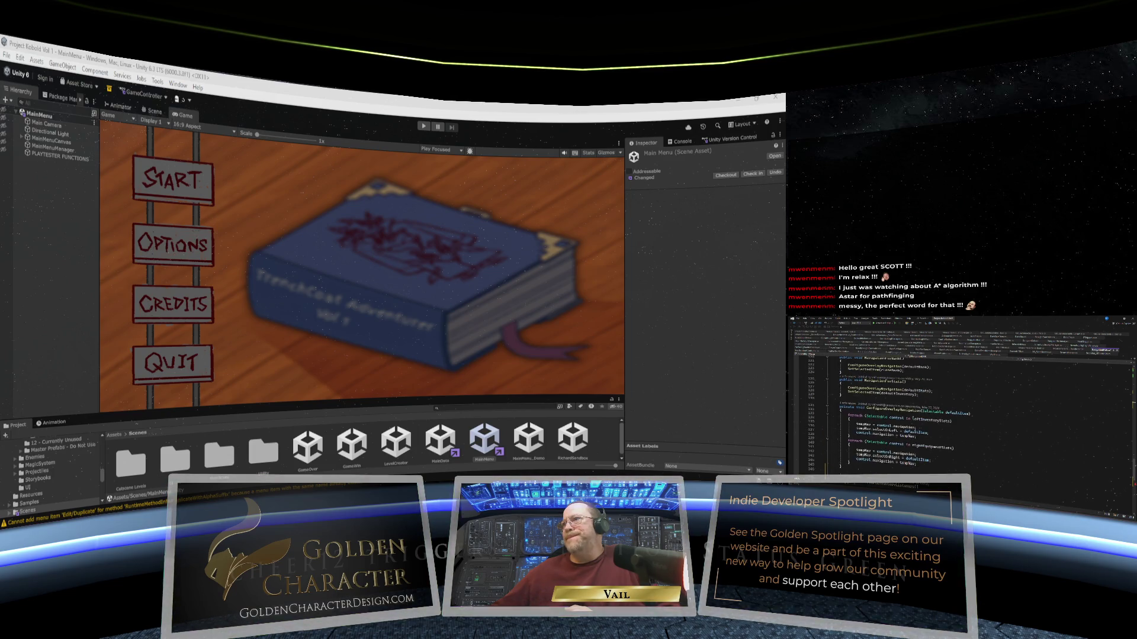
pyautogui.scroll(-14, 959, 403)
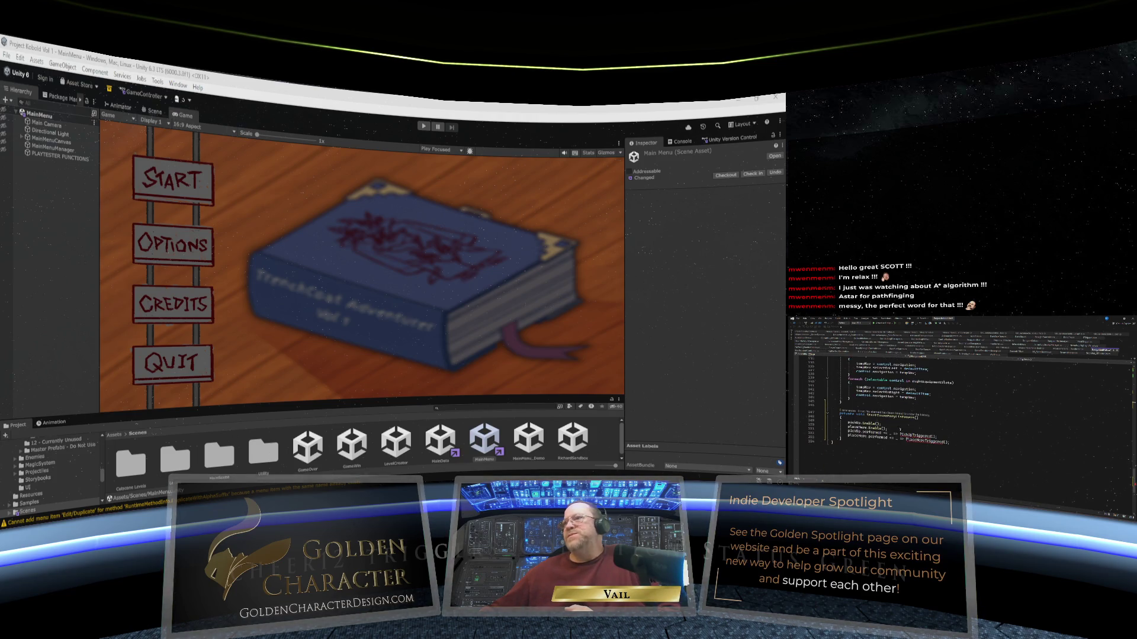
pyautogui.scroll(3, 959, 403)
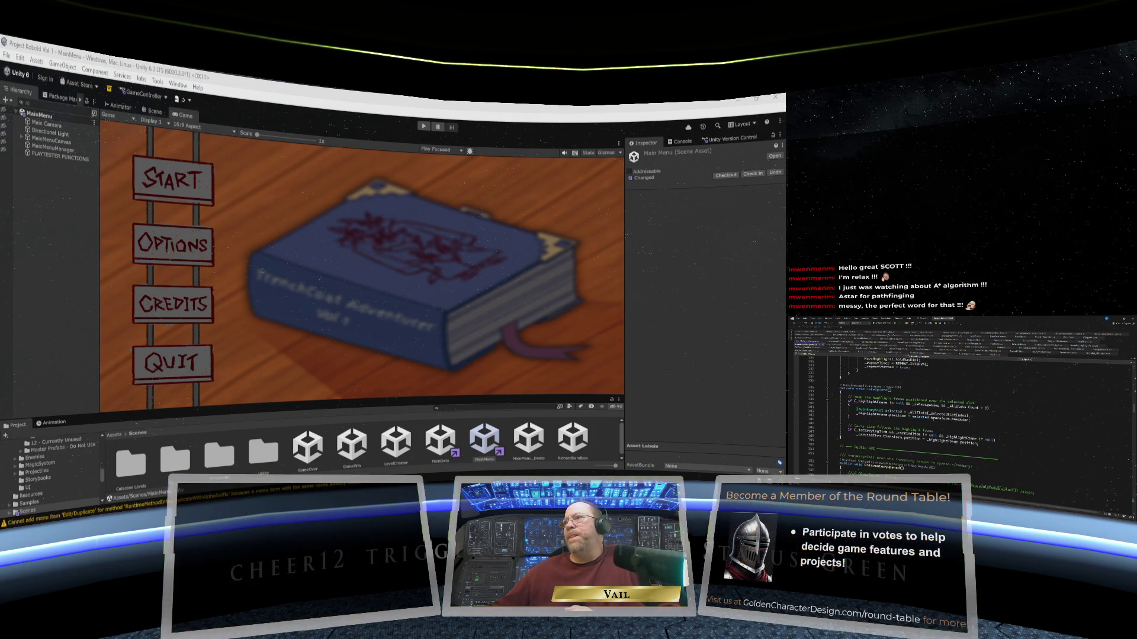
pyautogui.scroll(8, 960, 409)
pyautogui.scroll(10, 959, 408)
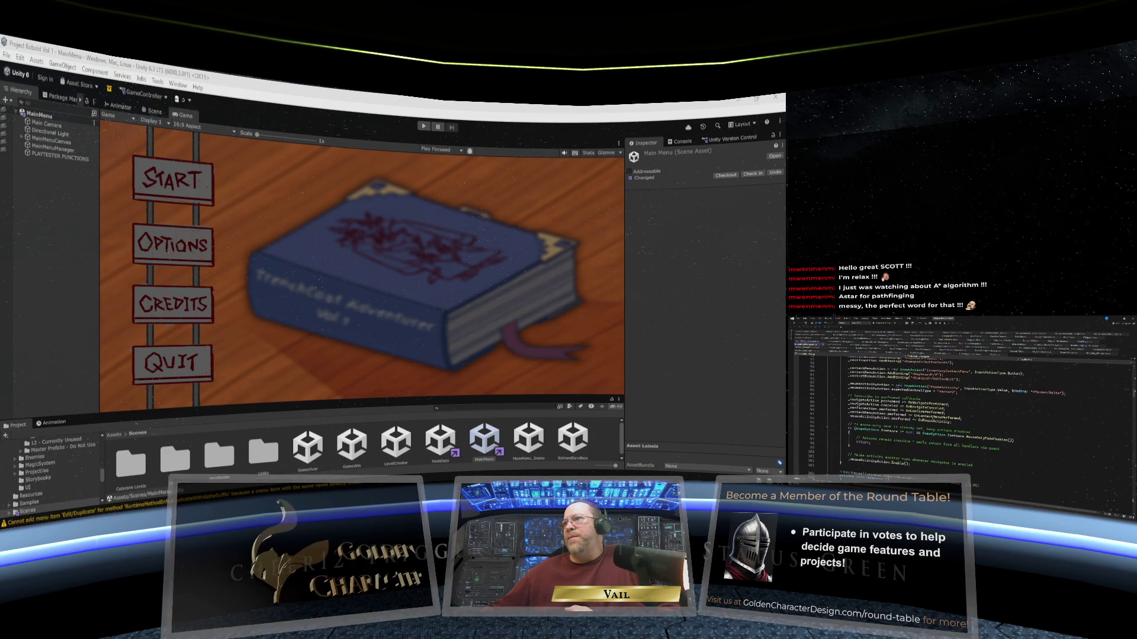
pyautogui.scroll(10, 959, 409)
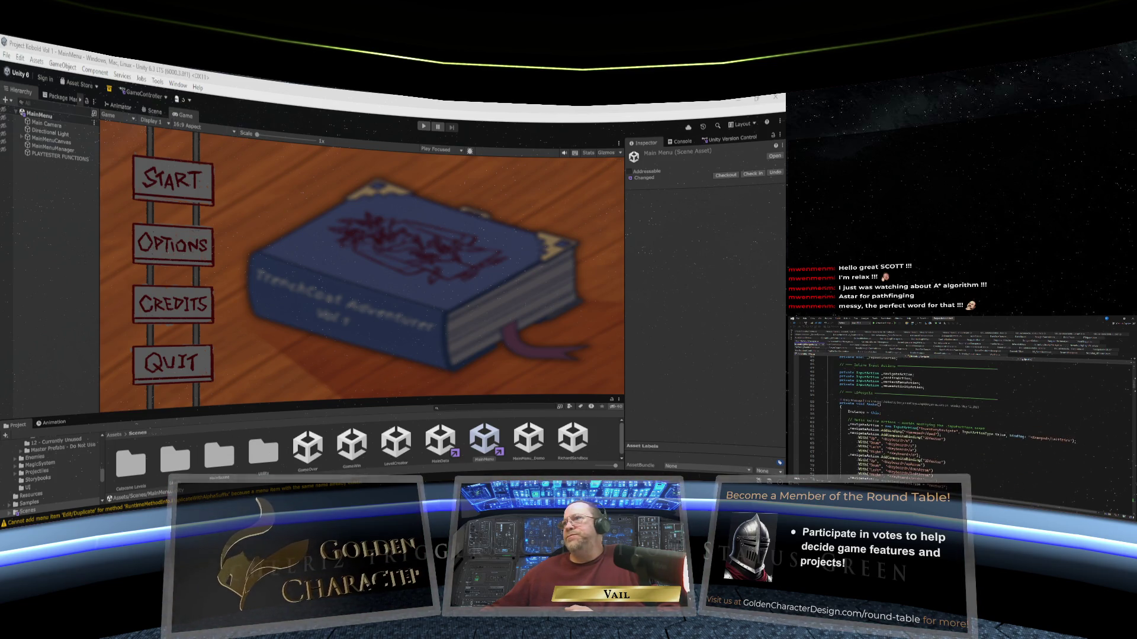
pyautogui.scroll(-13, 959, 408)
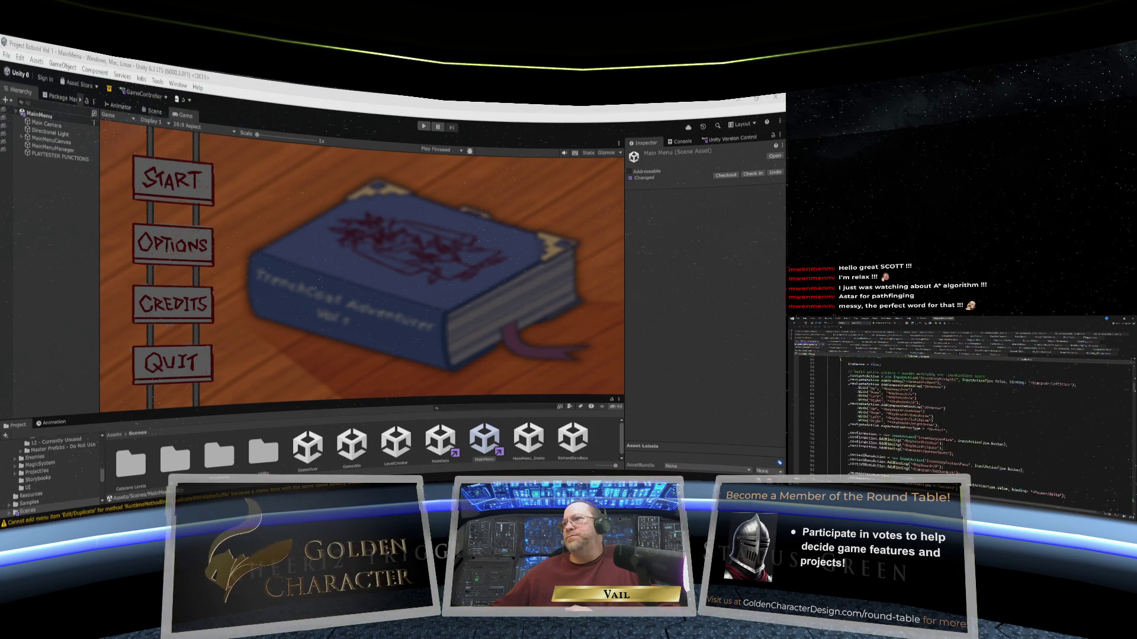
pyautogui.scroll(-10, 959, 408)
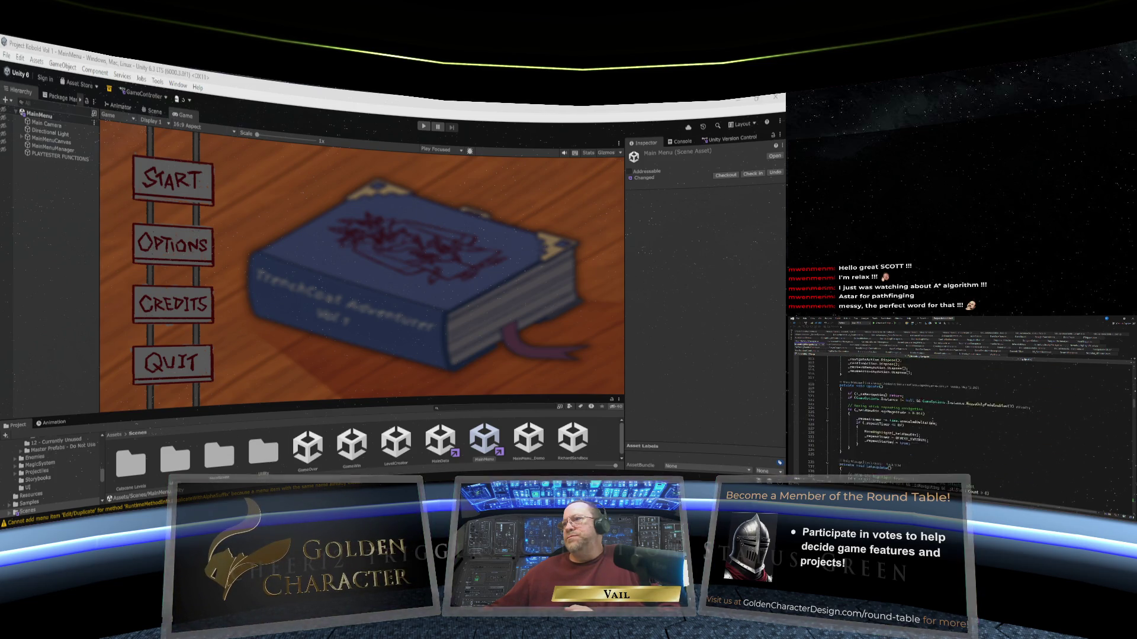
pyautogui.scroll(-3, 959, 409)
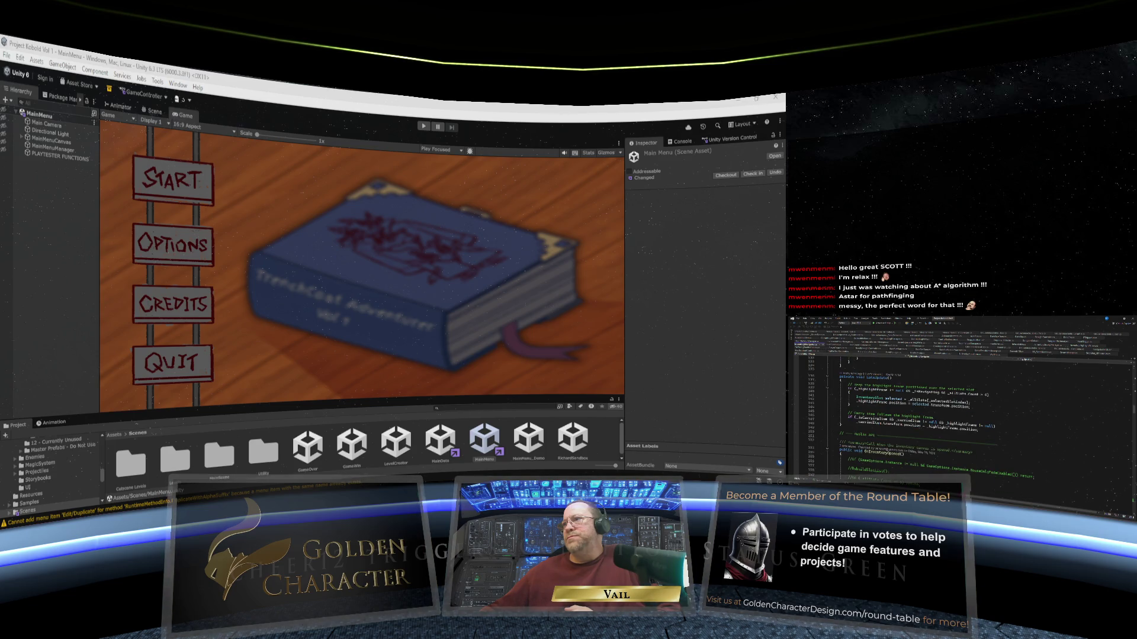
pyautogui.scroll(-10, 933, 422)
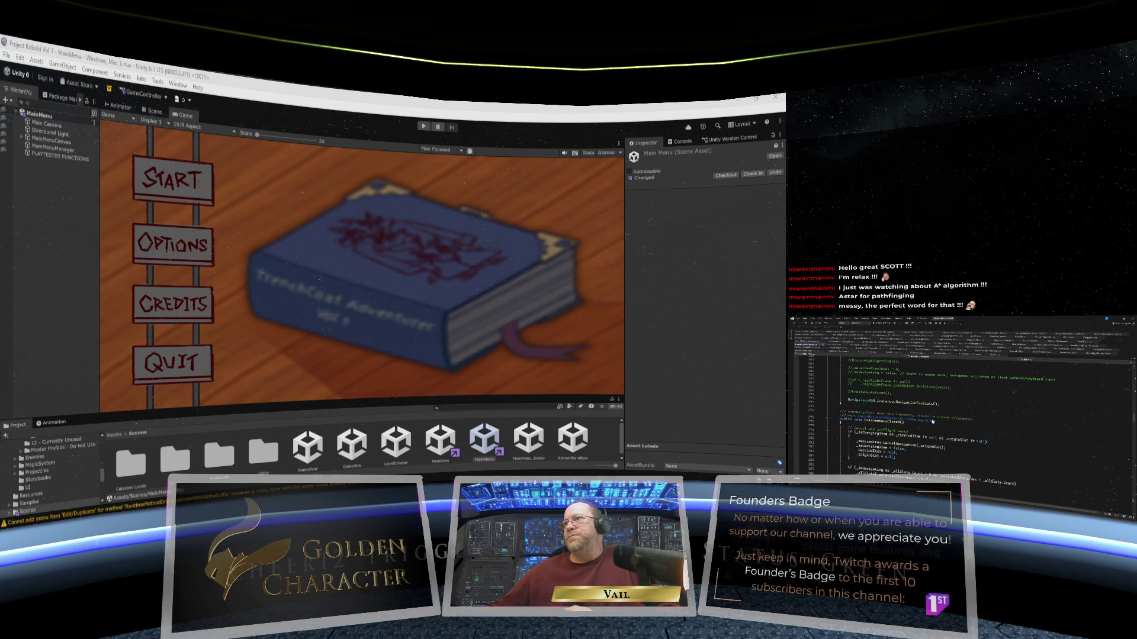
pyautogui.scroll(5, 932, 422)
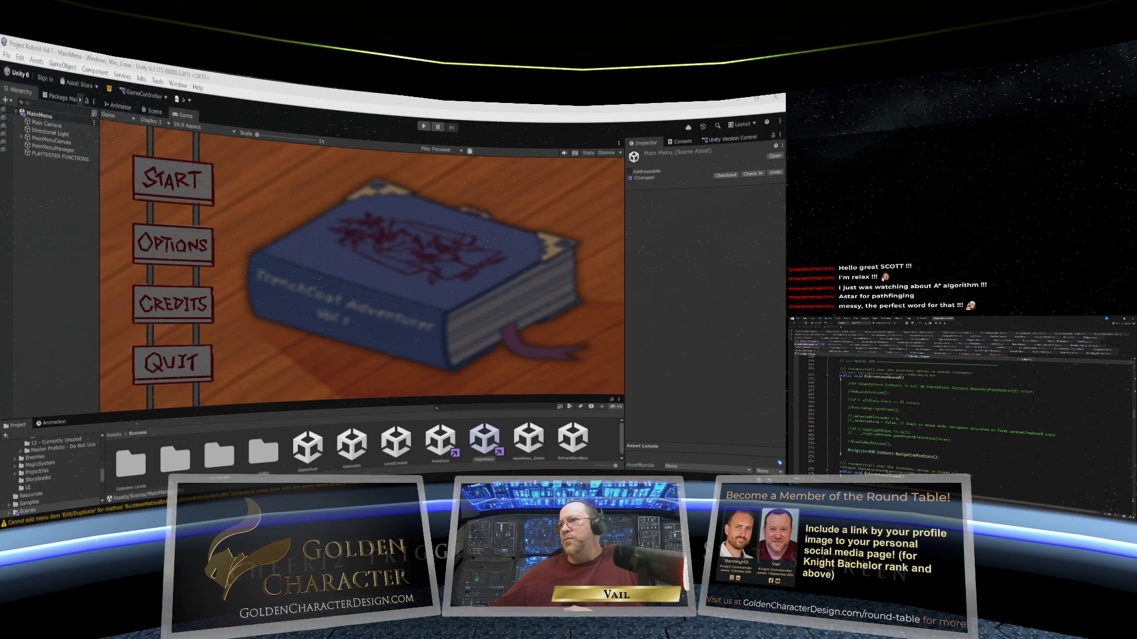
pyautogui.scroll(-3, 959, 415)
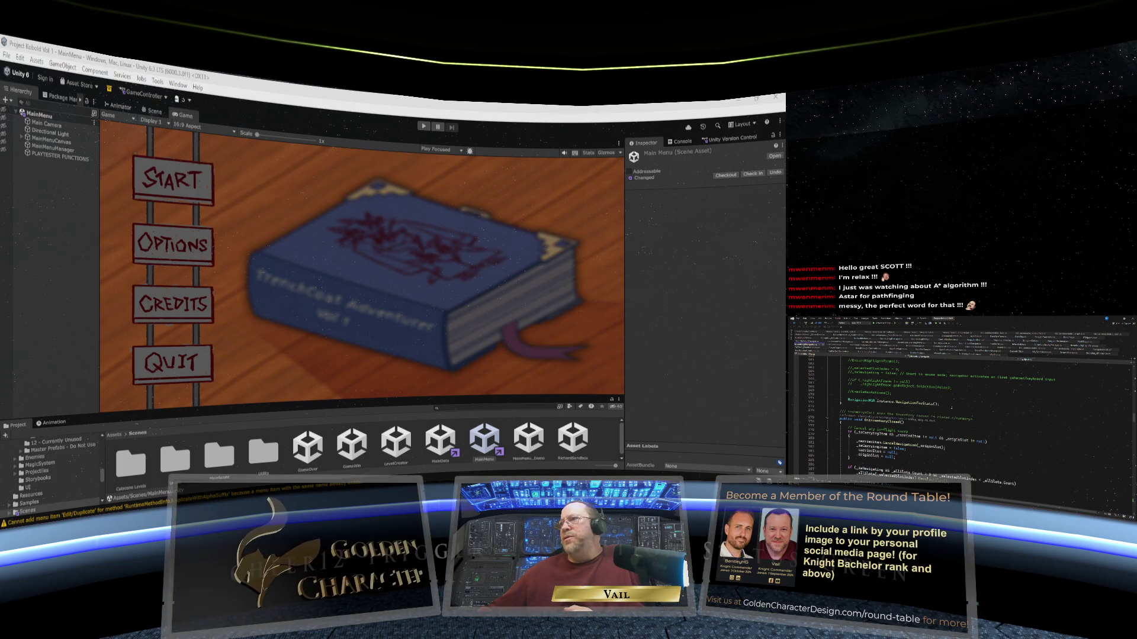
pyautogui.scroll(-10, 959, 414)
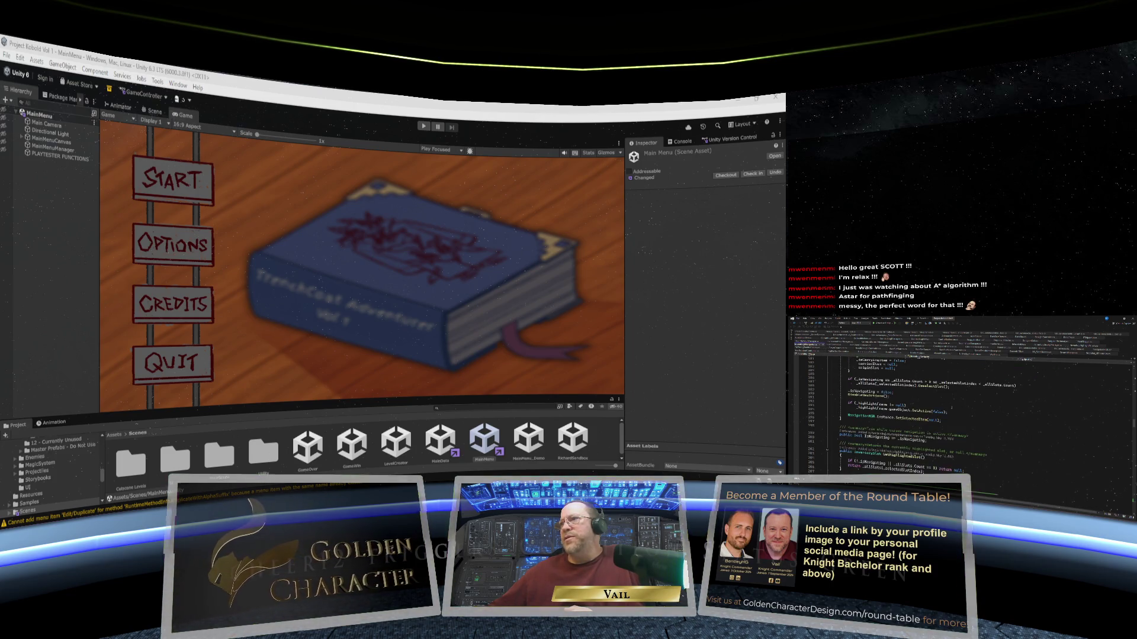
pyautogui.scroll(-1, 959, 414)
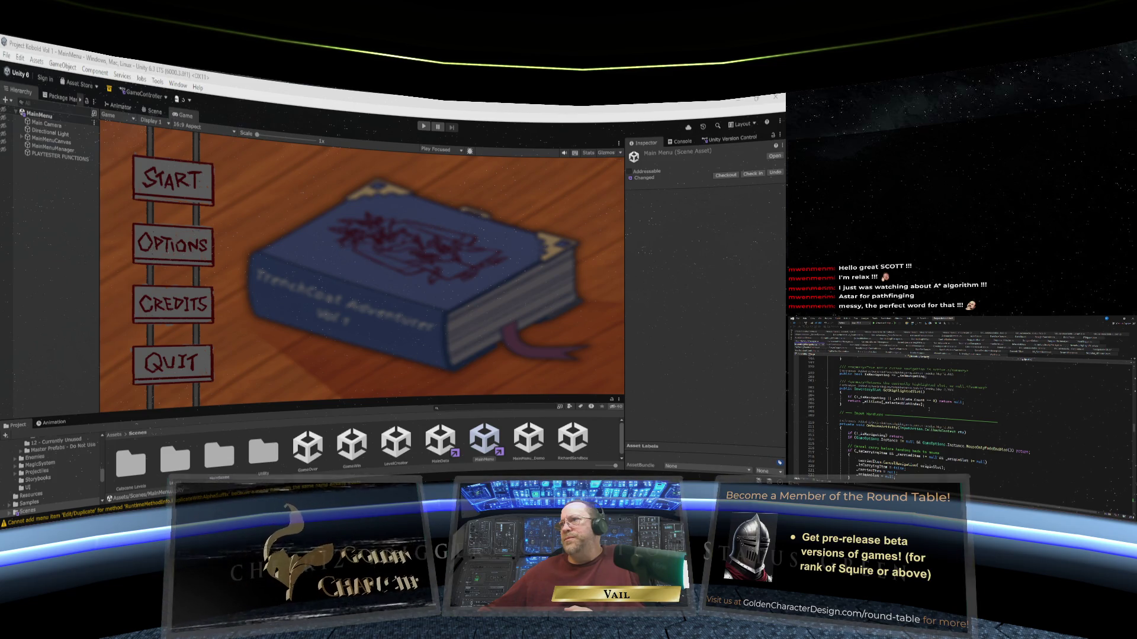
pyautogui.scroll(-2, 959, 414)
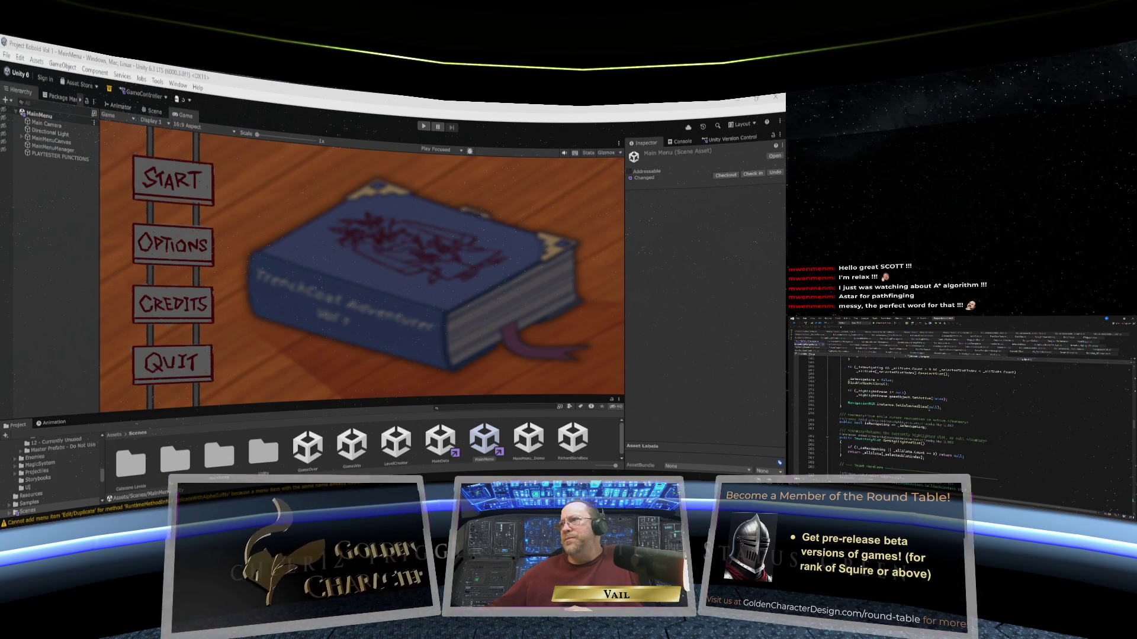
pyautogui.scroll(-12, 959, 414)
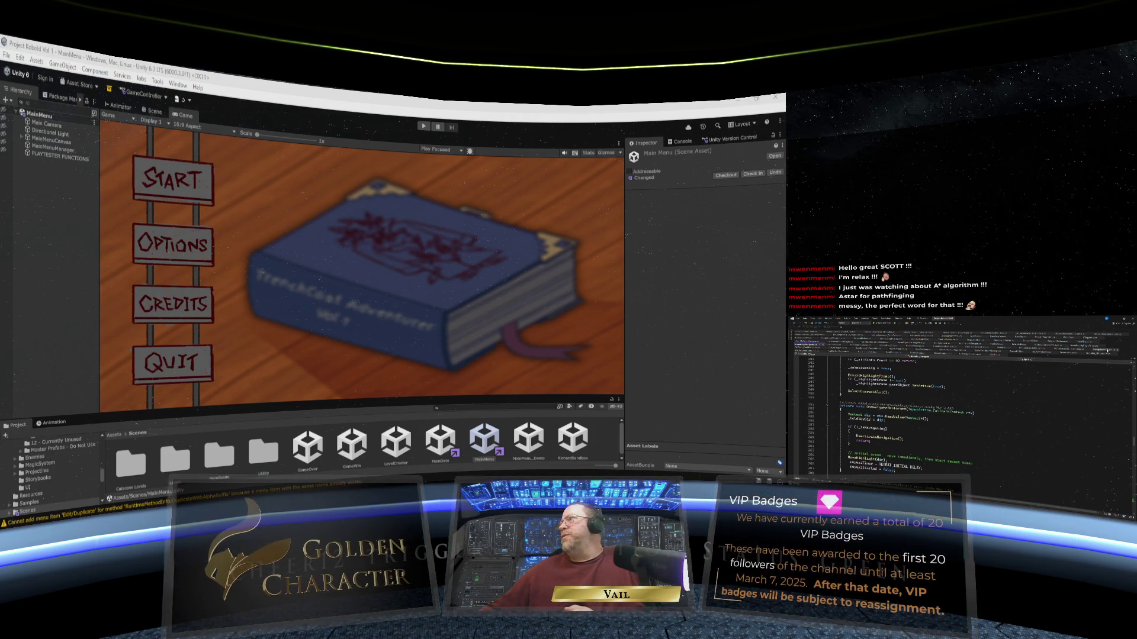
pyautogui.scroll(20, 959, 414)
pyautogui.scroll(1, 959, 414)
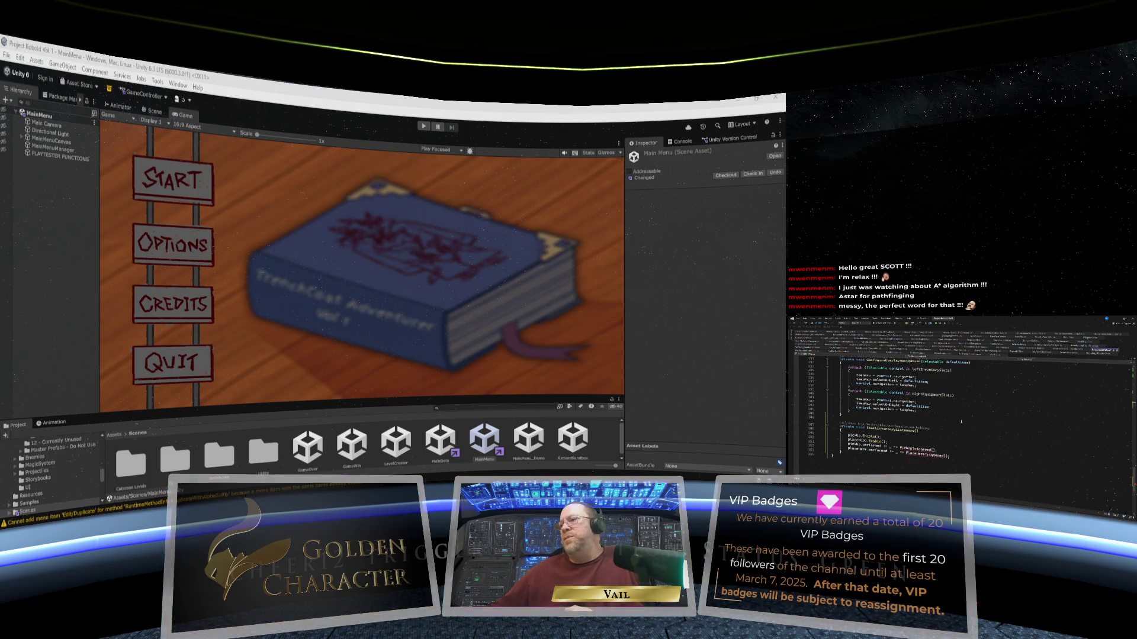
pyautogui.scroll(-2, 959, 414)
pyautogui.moveTo(921, 427)
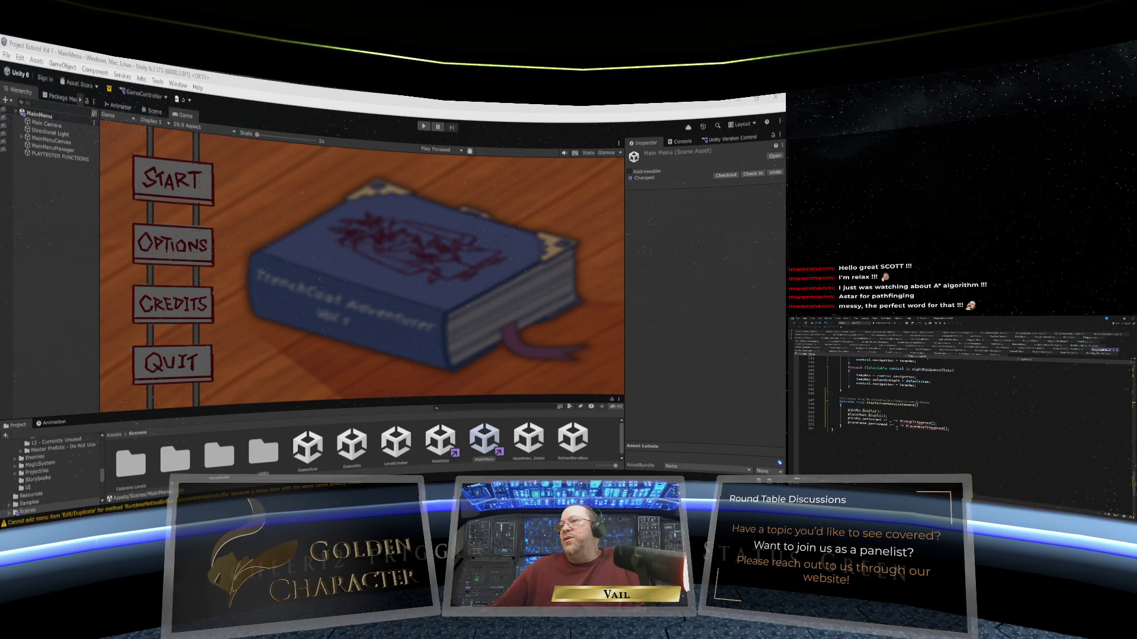
pyautogui.write('PlaceHereTriggered();')
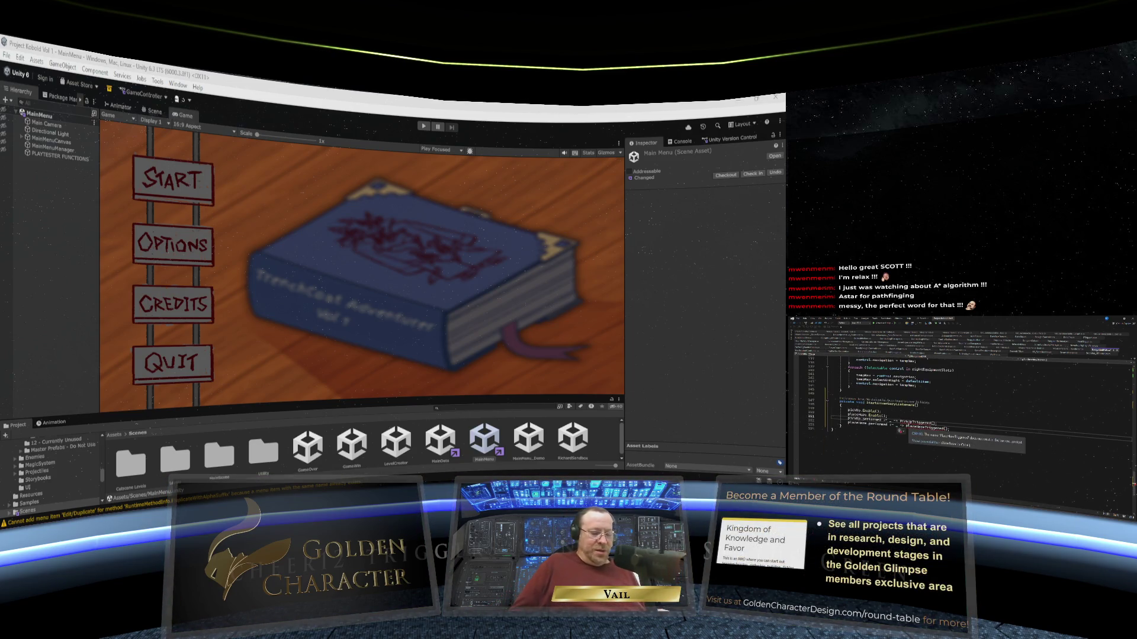
# Type 'InvokeOnPickInventoryN.Instance.' into the binding, then review the earlier navigation methods.
pyautogui.write('InvokeOnPick')
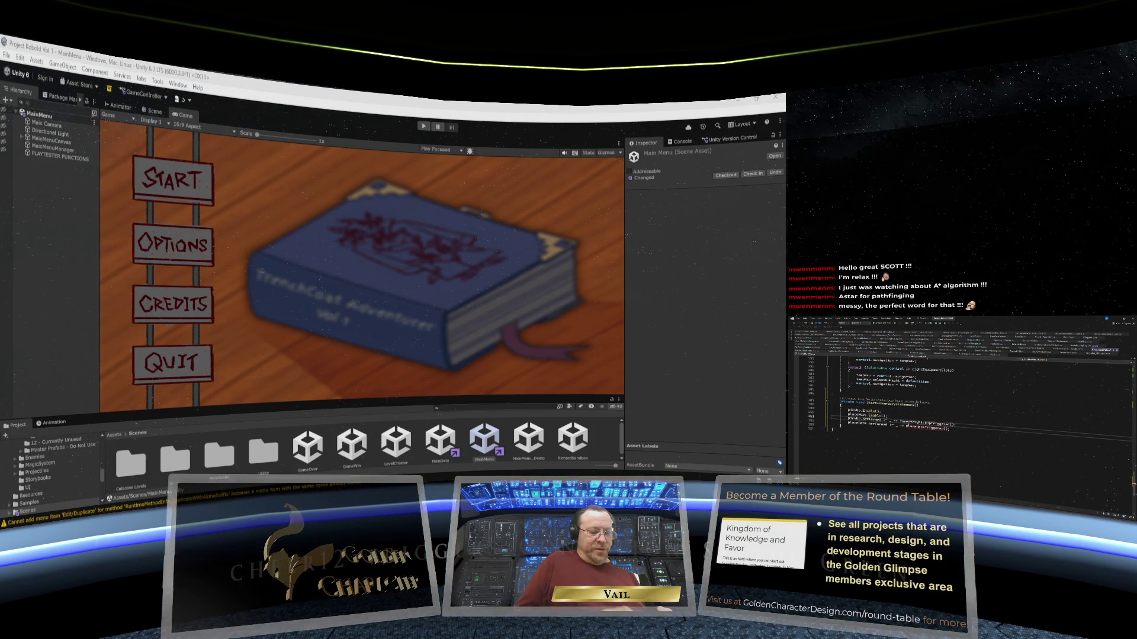
pyautogui.write('Inventory')
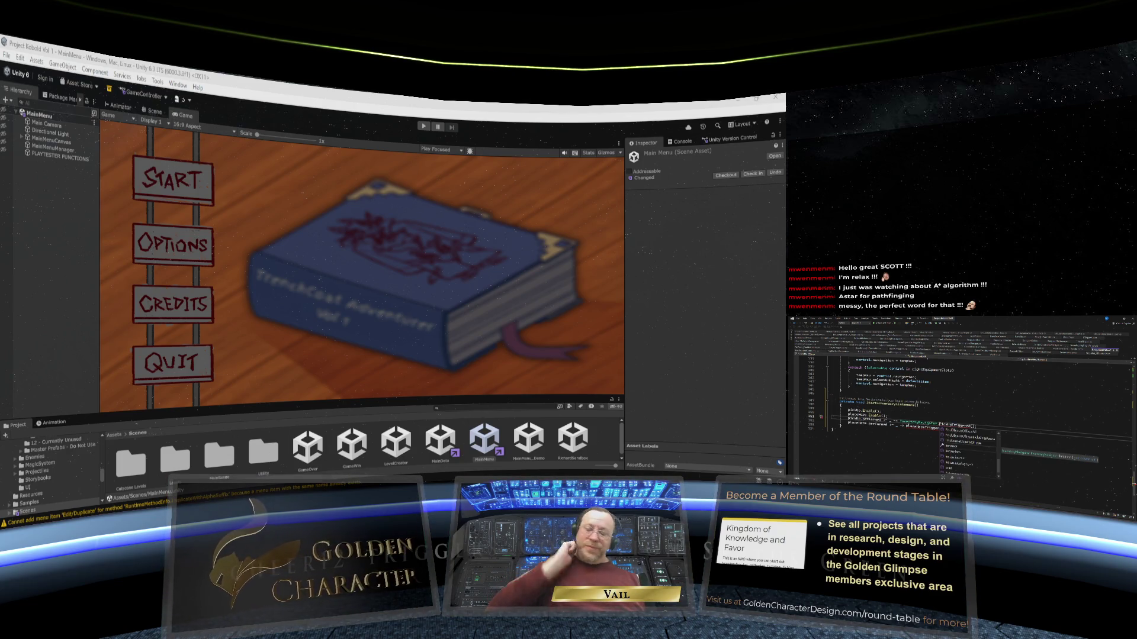
pyautogui.write('N')
pyautogui.write('.Instance.')
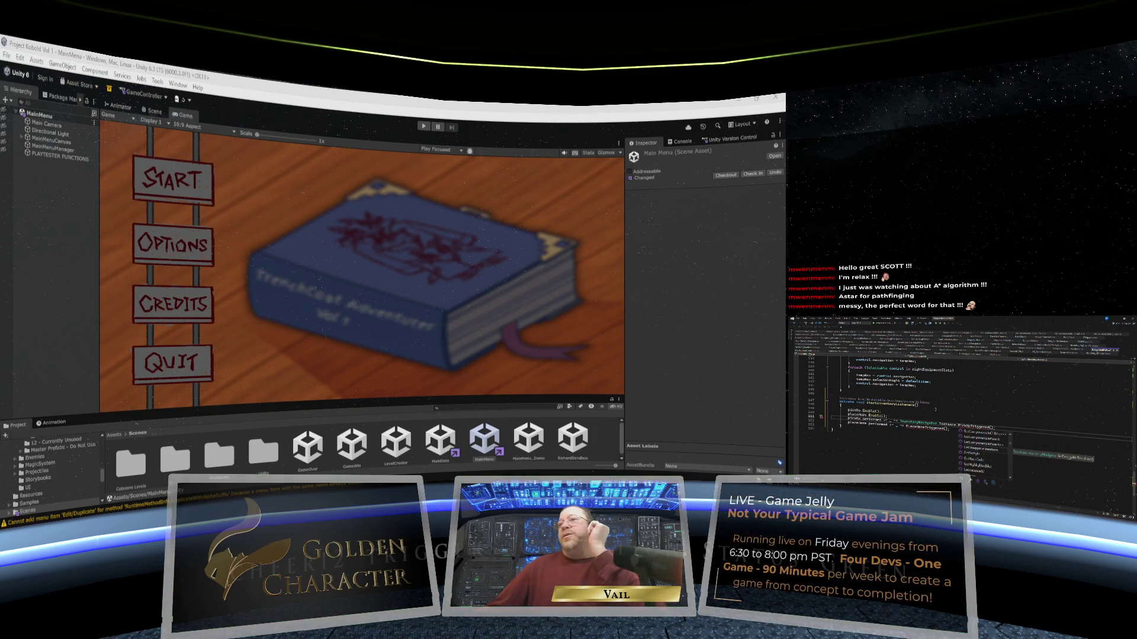
pyautogui.press('F12')
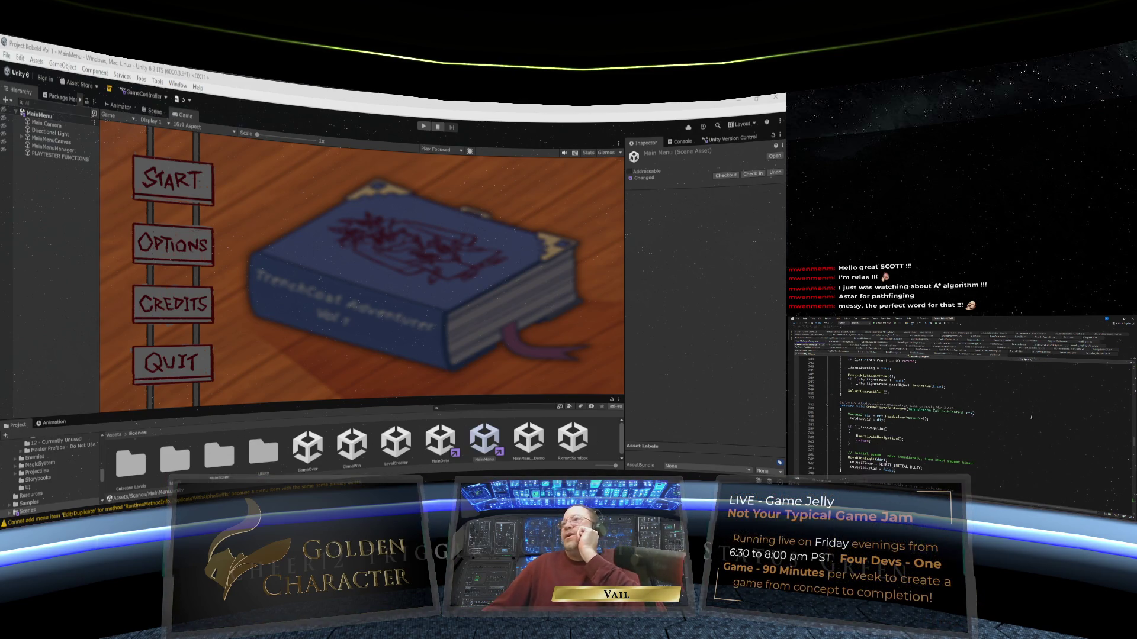
pyautogui.scroll(-6, 959, 402)
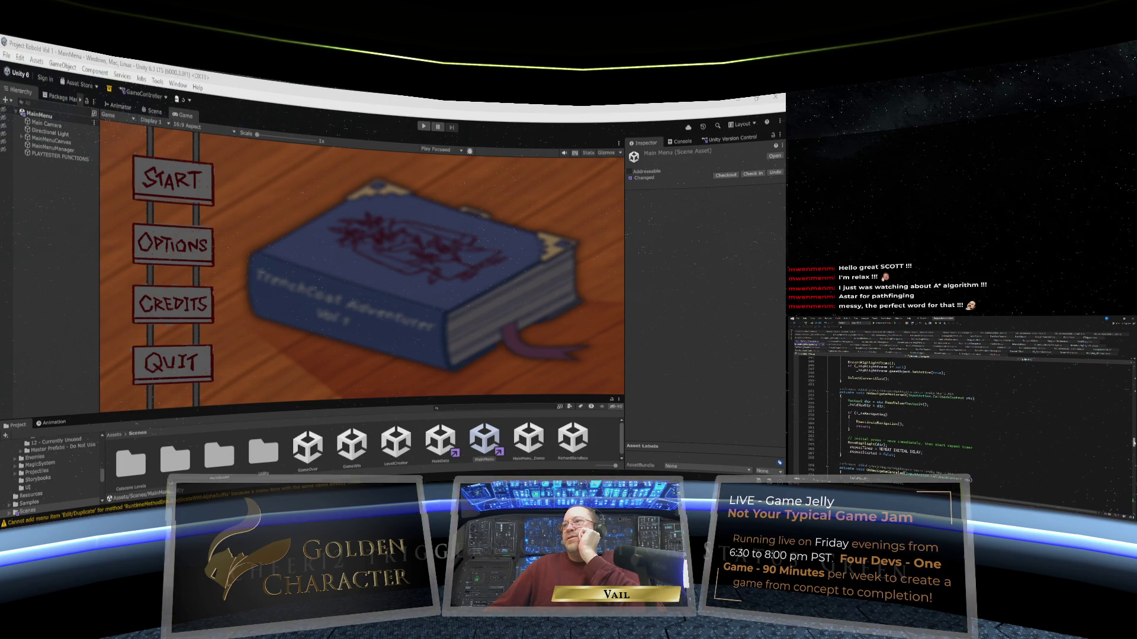
pyautogui.scroll(-15, 959, 396)
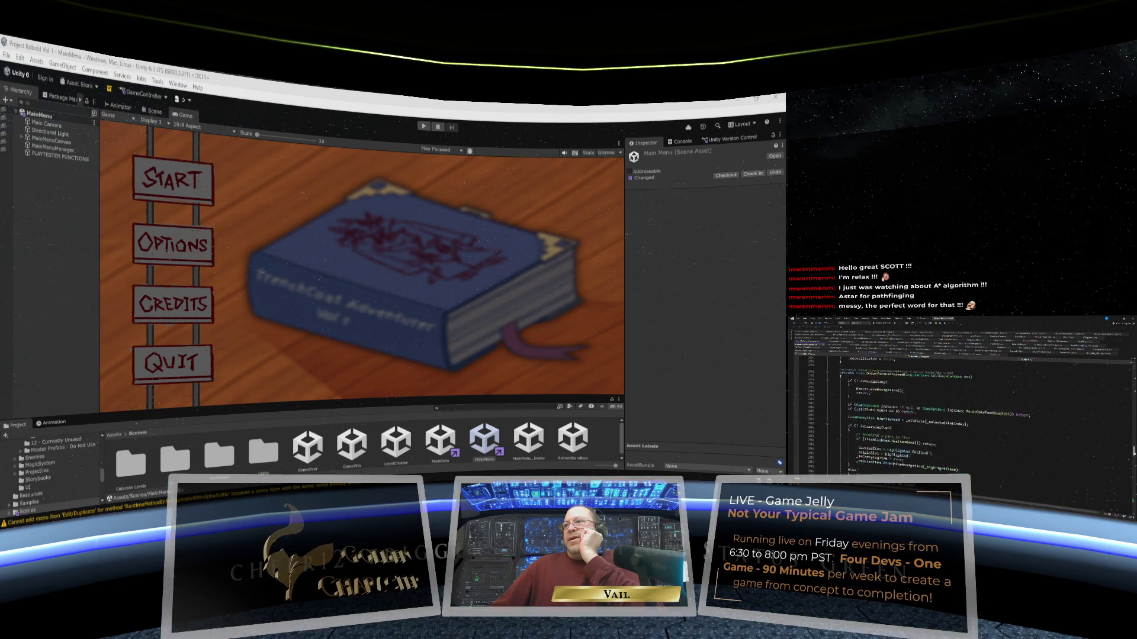
pyautogui.scroll(3, 960, 391)
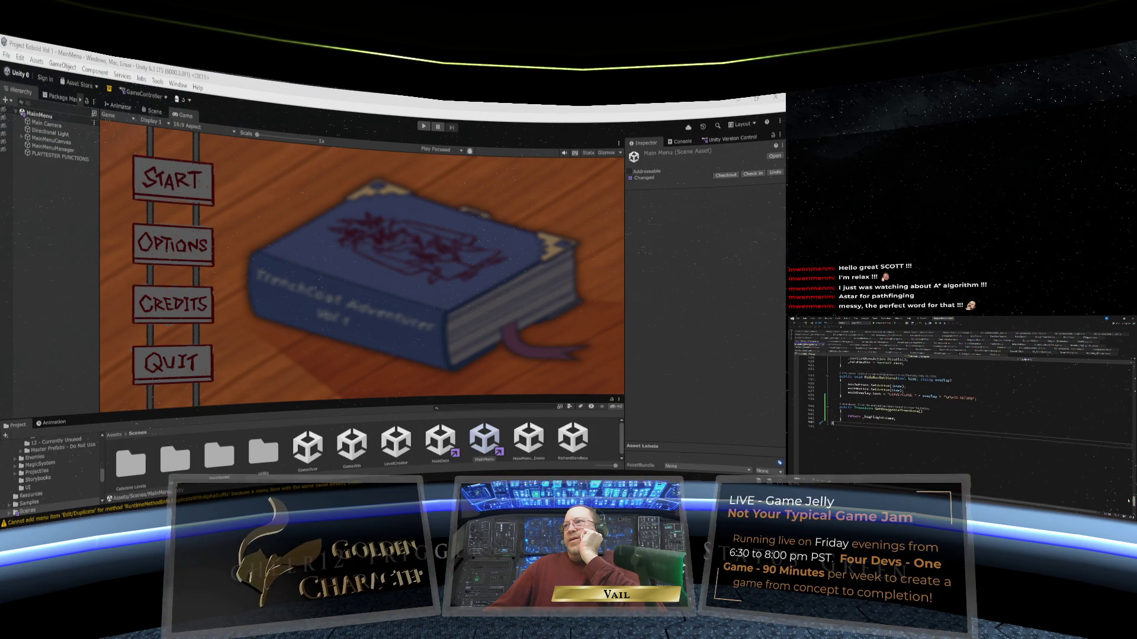
pyautogui.scroll(3, 959, 403)
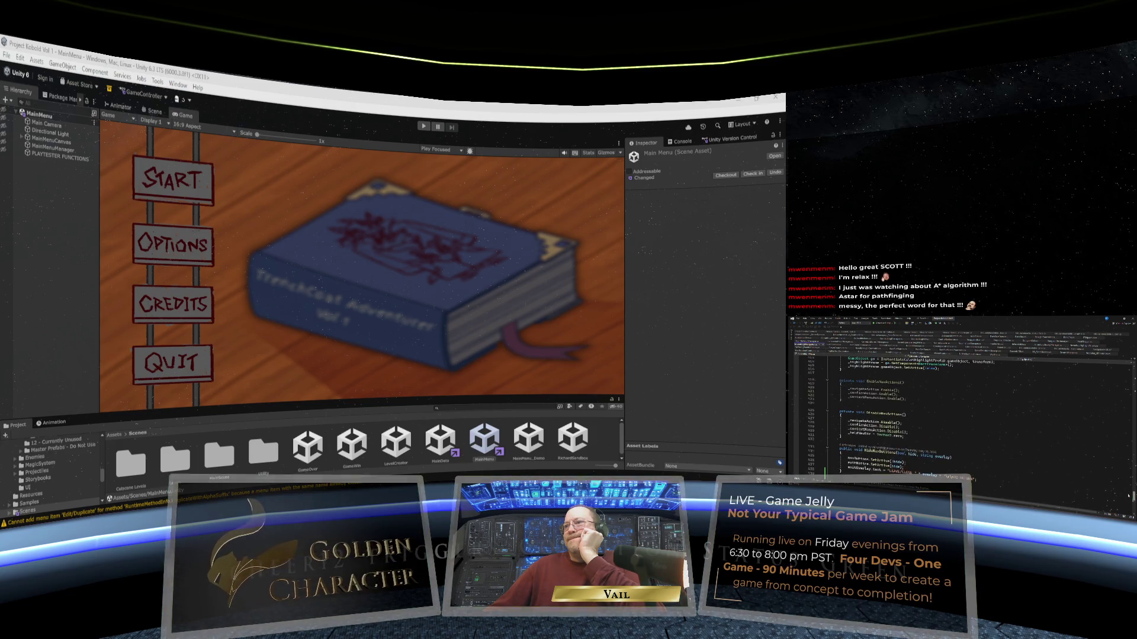
pyautogui.scroll(3, 959, 403)
pyautogui.scroll(10, 959, 402)
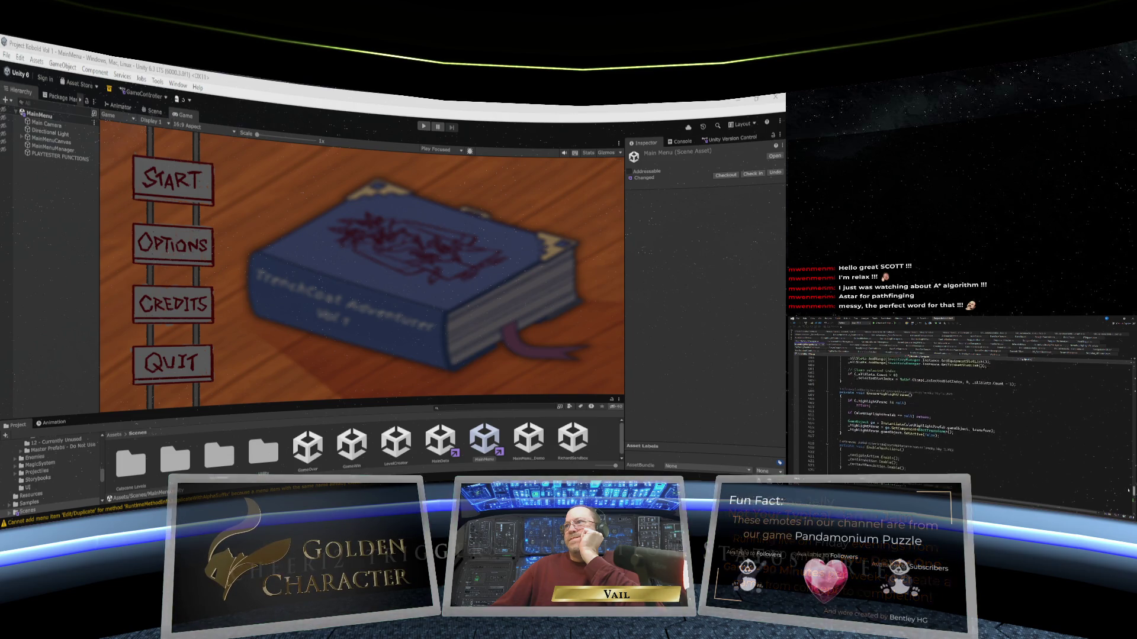
pyautogui.scroll(5, 959, 403)
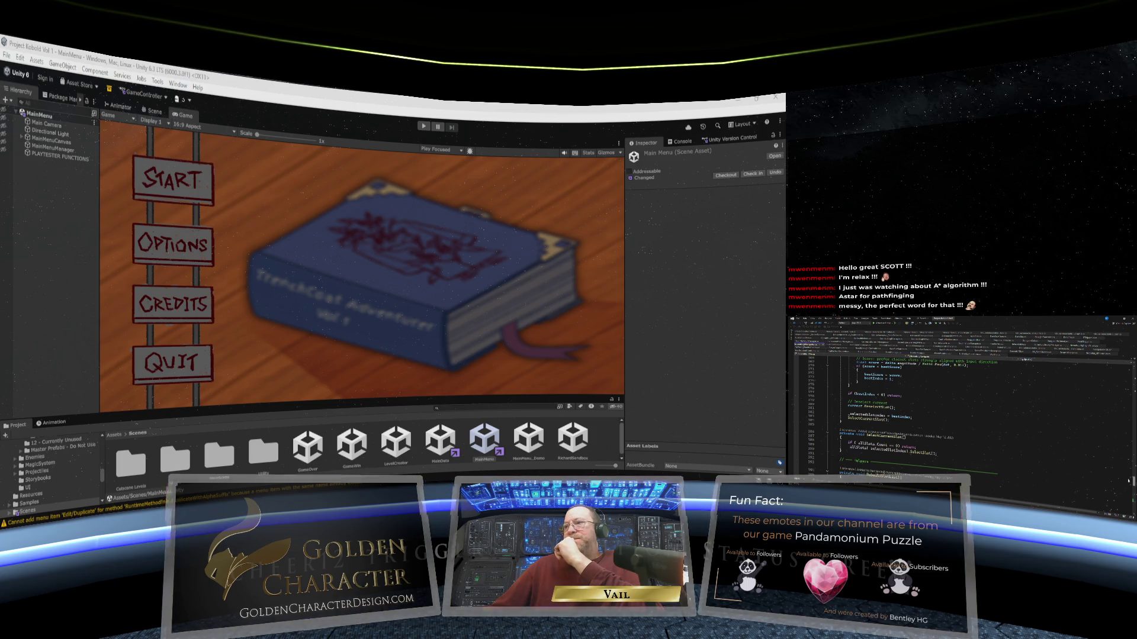
pyautogui.scroll(-1, 959, 409)
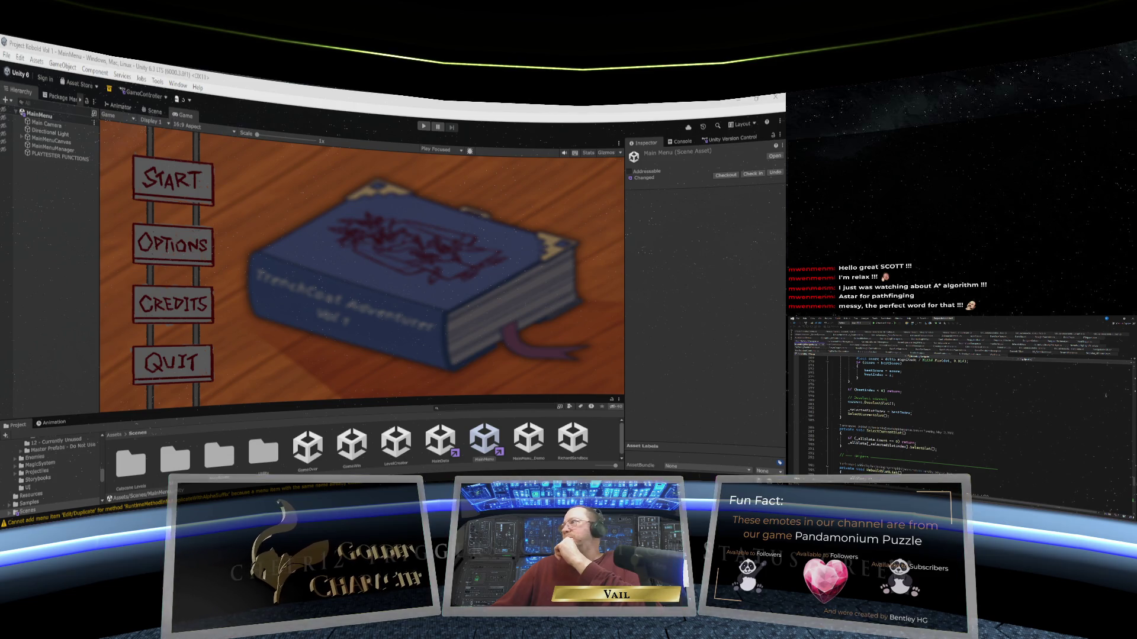
pyautogui.click(1094, 363)
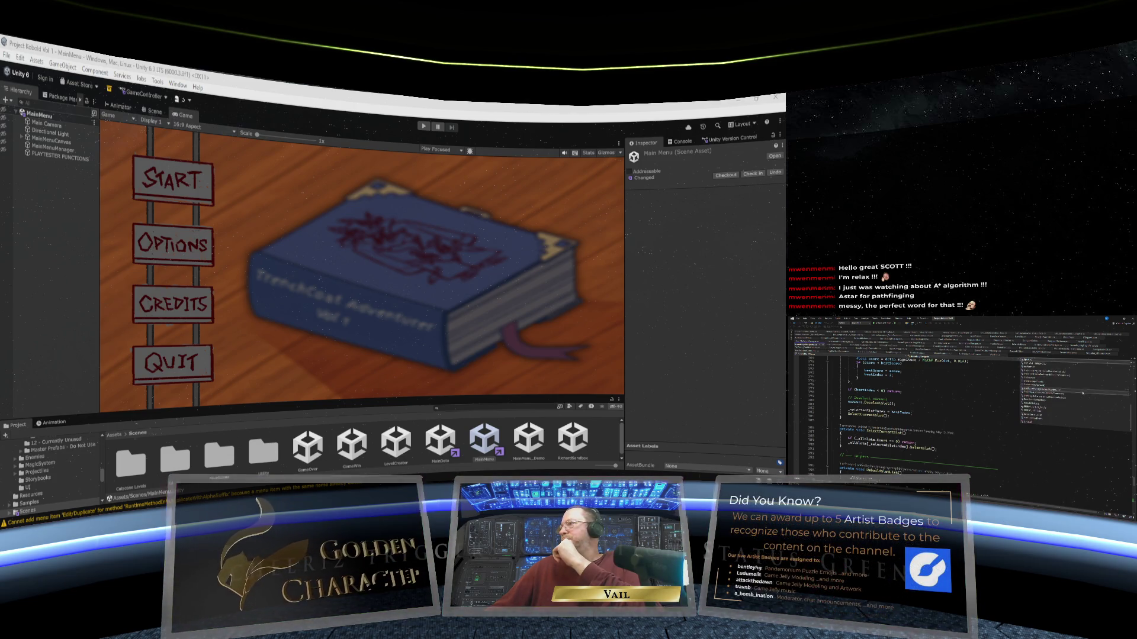
# Review SelectCurrentSlot, RebuildSlotList, SetItem and ClearItem, then jump to DeselectSlot via the member list.
pyautogui.click(1085, 417)
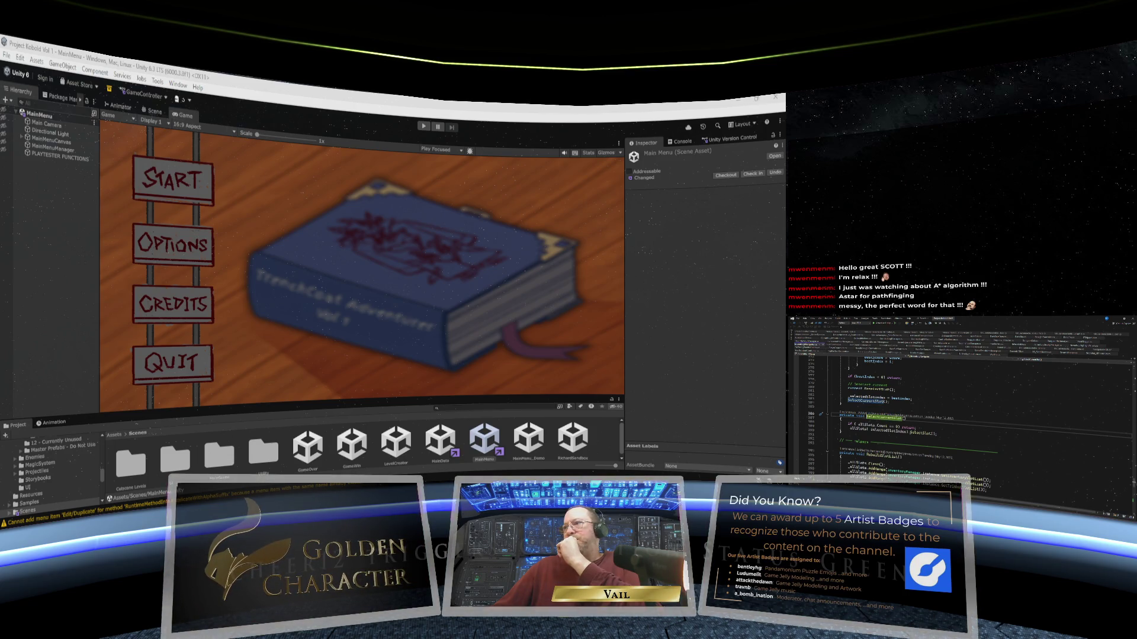
pyautogui.scroll(-1, 959, 414)
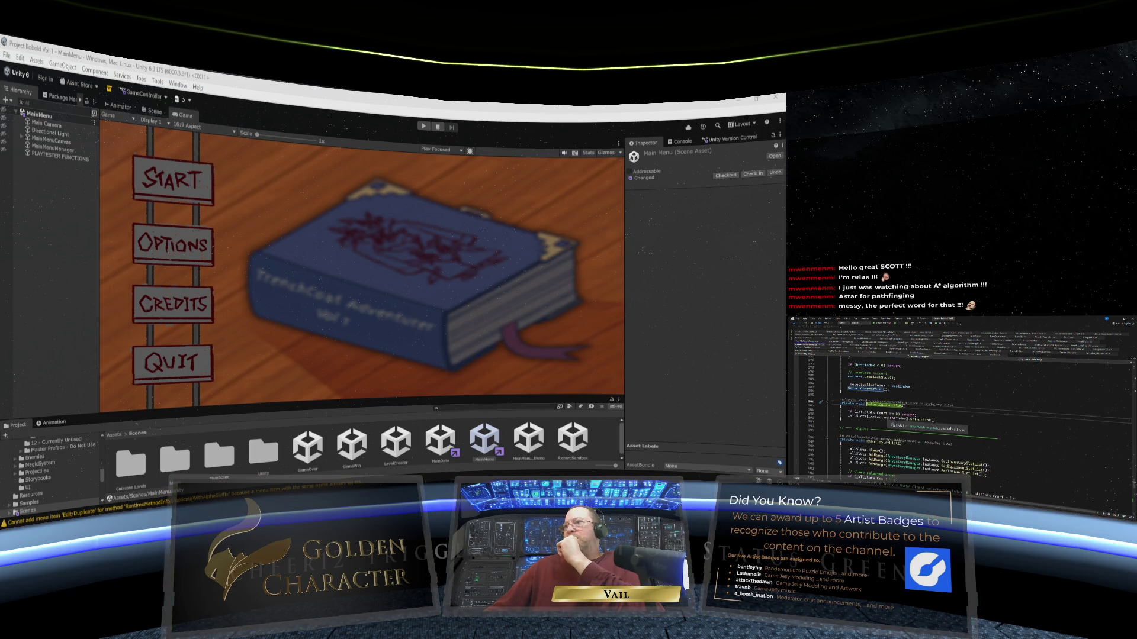
pyautogui.hotkey('ctrl', 'Tab')
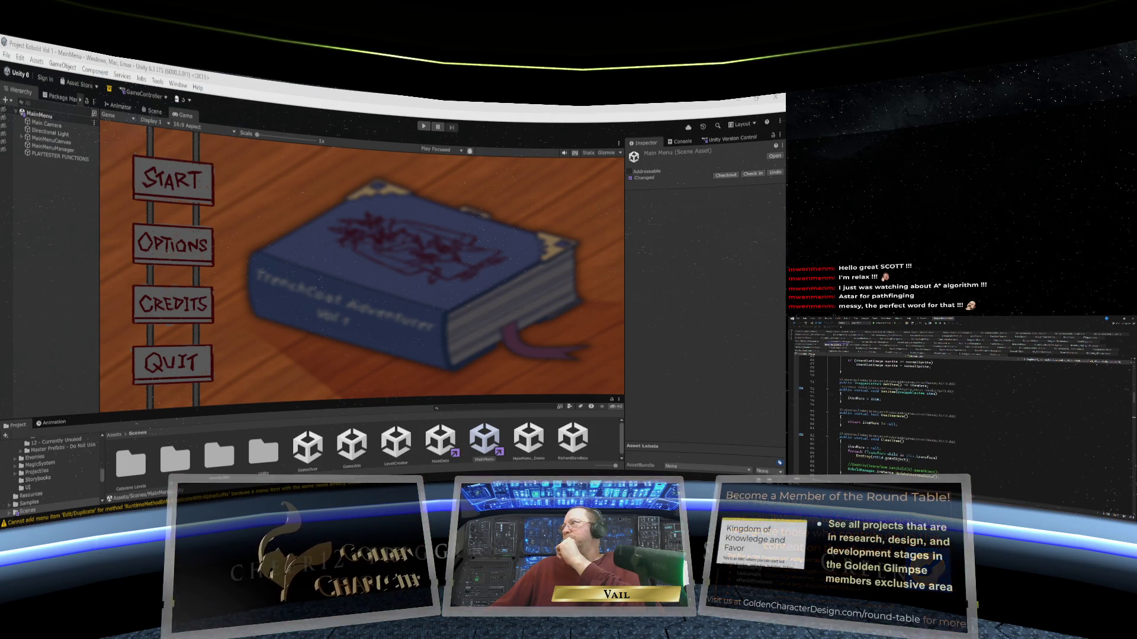
pyautogui.click(1089, 358)
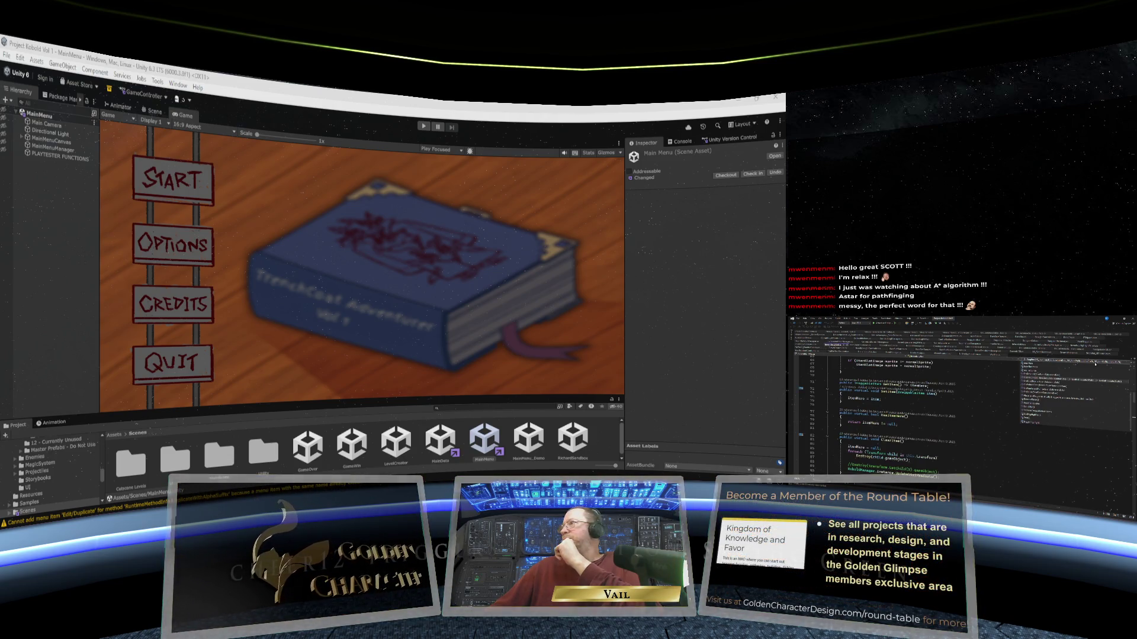
pyautogui.click(1059, 414)
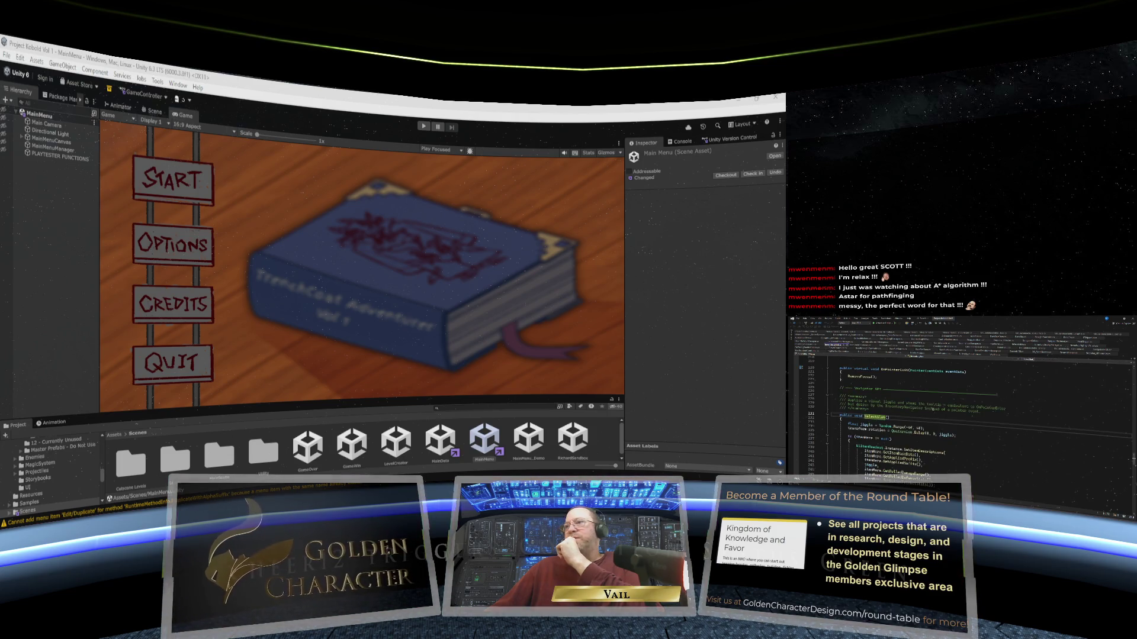
pyautogui.scroll(-3, 1034, 411)
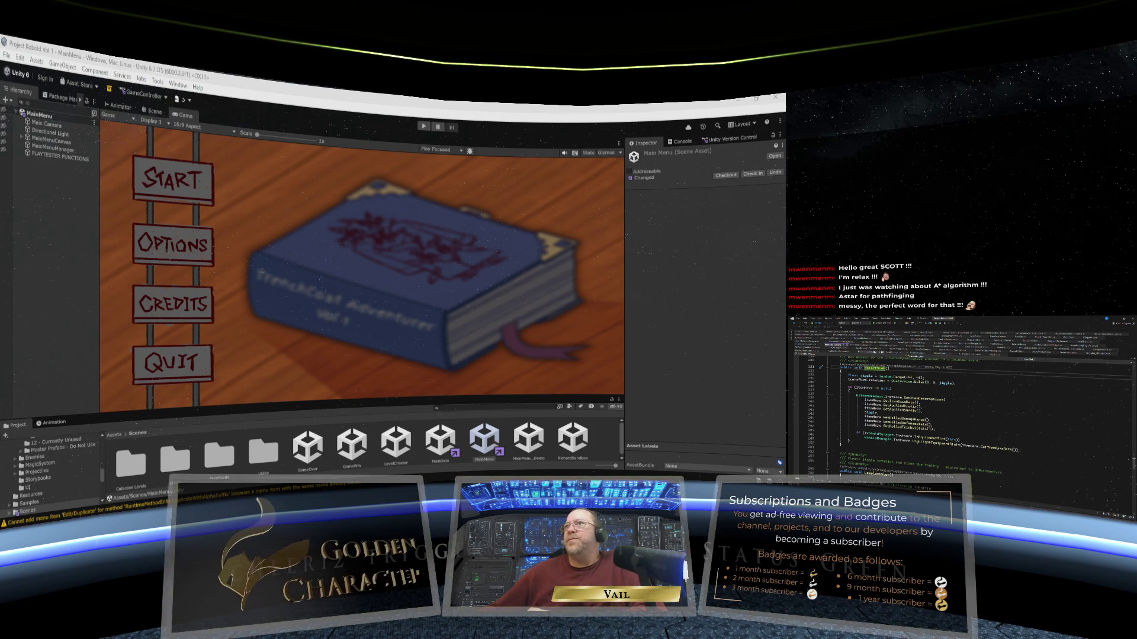
# Review the slot navigation code around line 380.
pyautogui.press('F12')
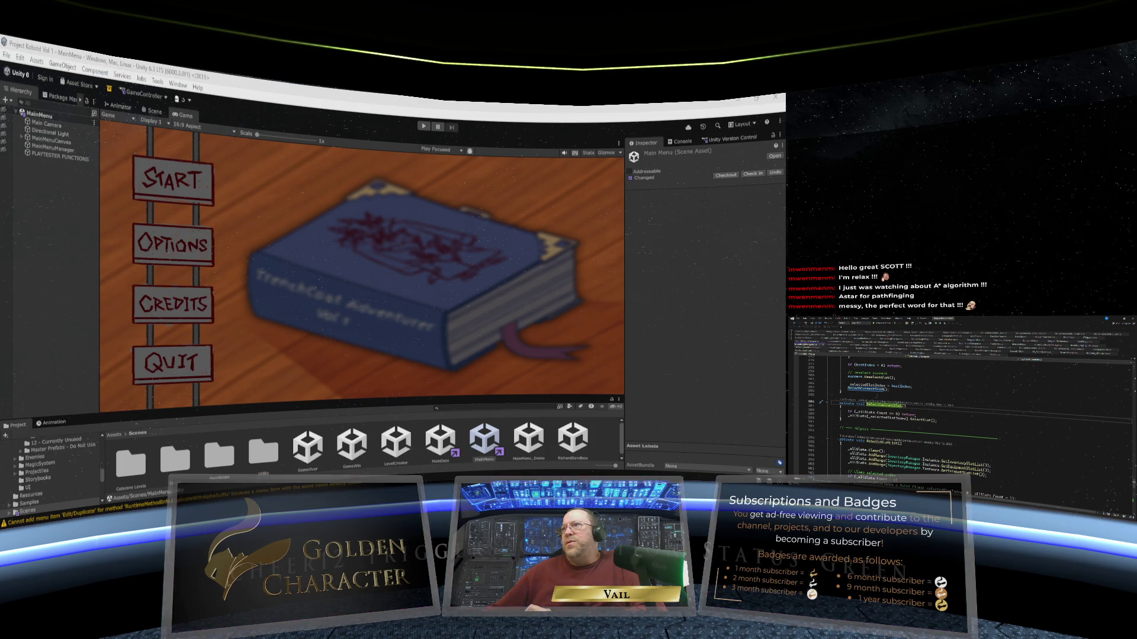
pyautogui.scroll(10, 959, 414)
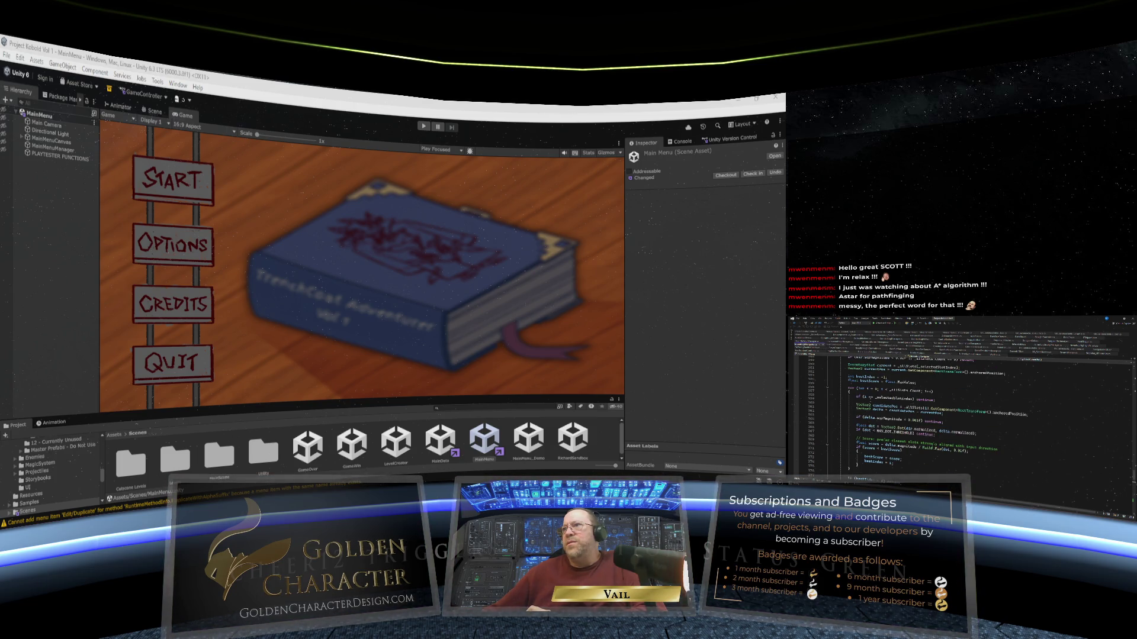
pyautogui.scroll(-3, 959, 415)
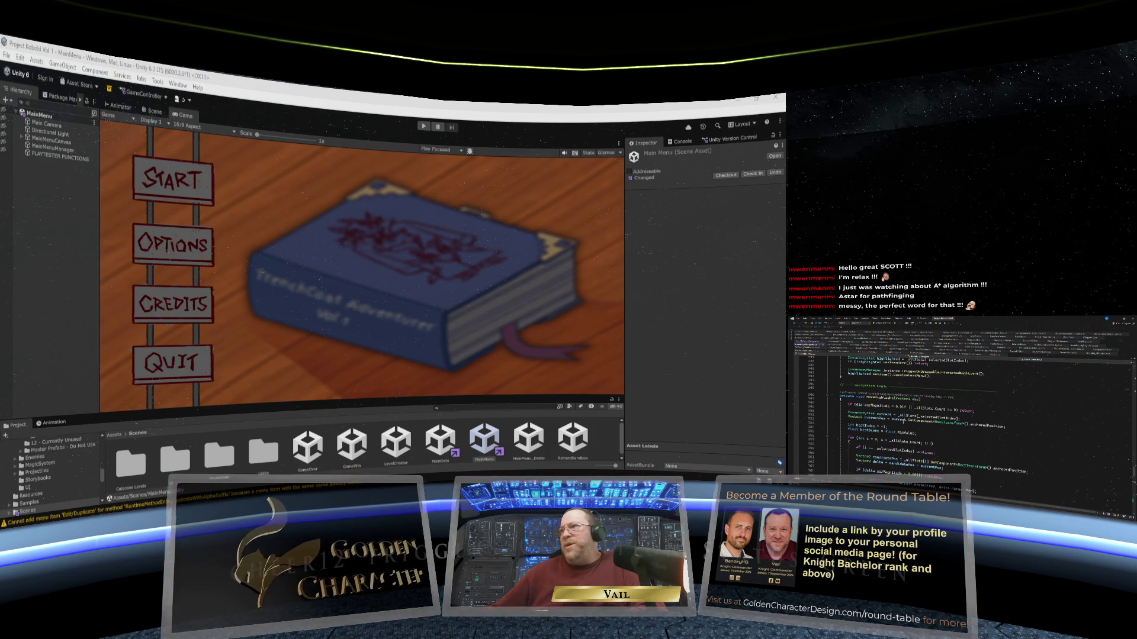
pyautogui.scroll(-1, 959, 414)
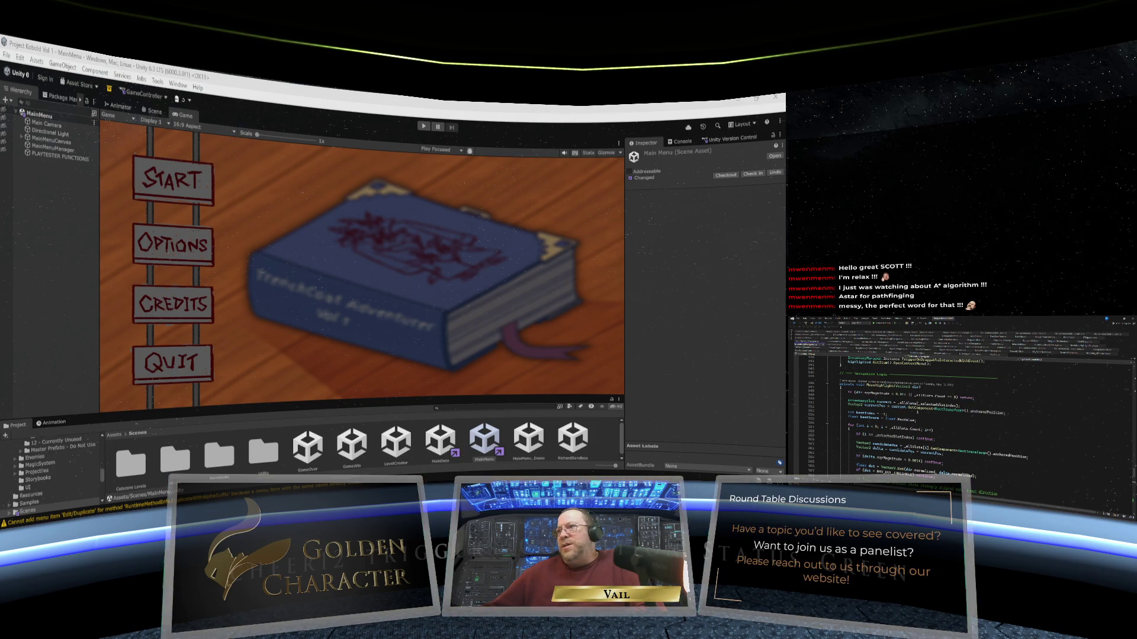
pyautogui.scroll(-3, 923, 402)
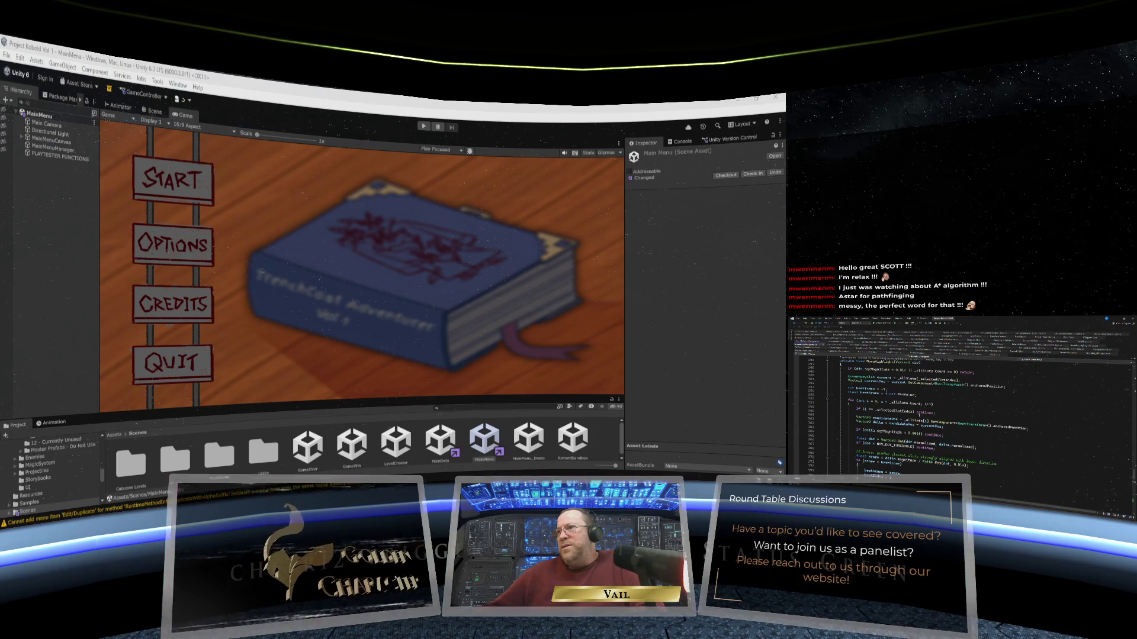
pyautogui.scroll(-4, 947, 414)
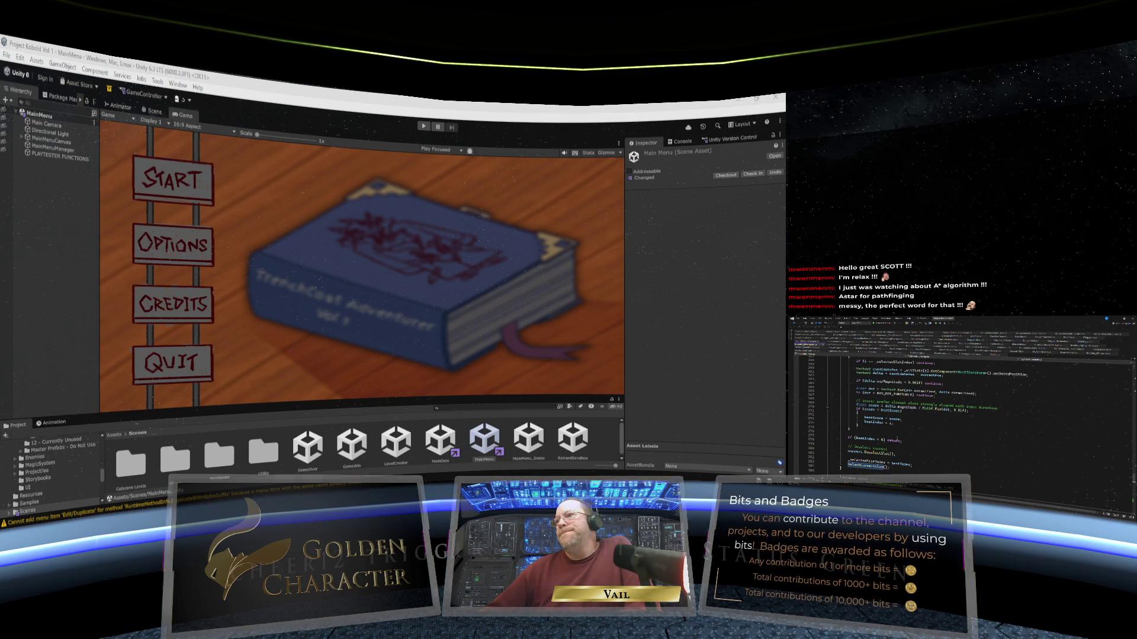
# Go to SelectCurrentSlot's definition and run Find All References on it.
pyautogui.press('F12')
pyautogui.scroll(-3, 959, 414)
pyautogui.scroll(-1, 959, 415)
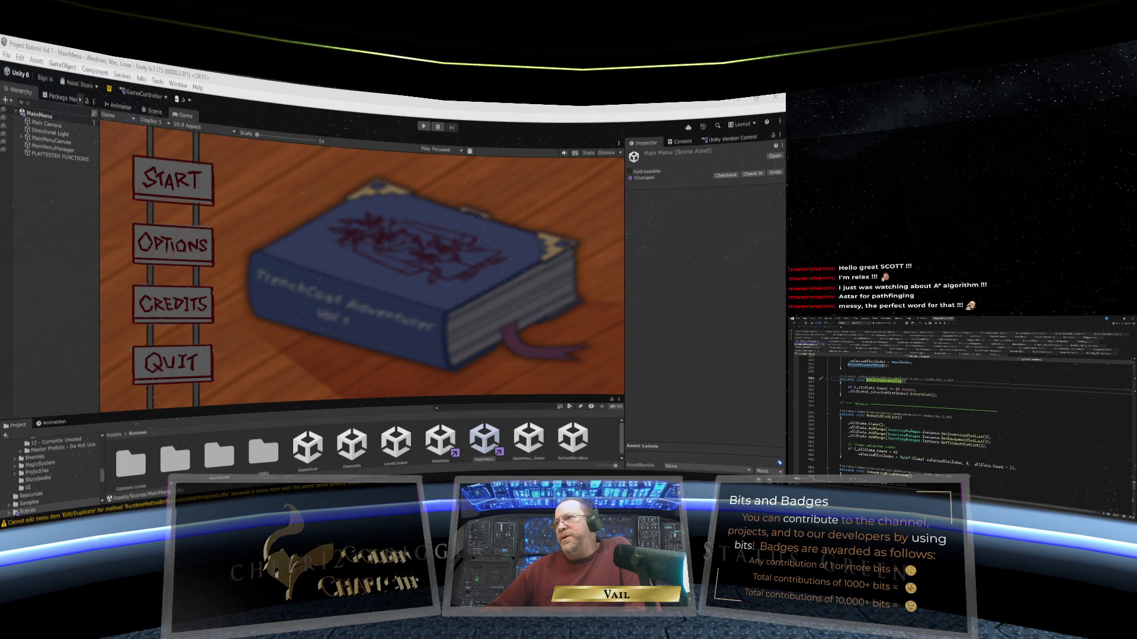
pyautogui.scroll(-2, 959, 414)
pyautogui.scroll(-4, 959, 414)
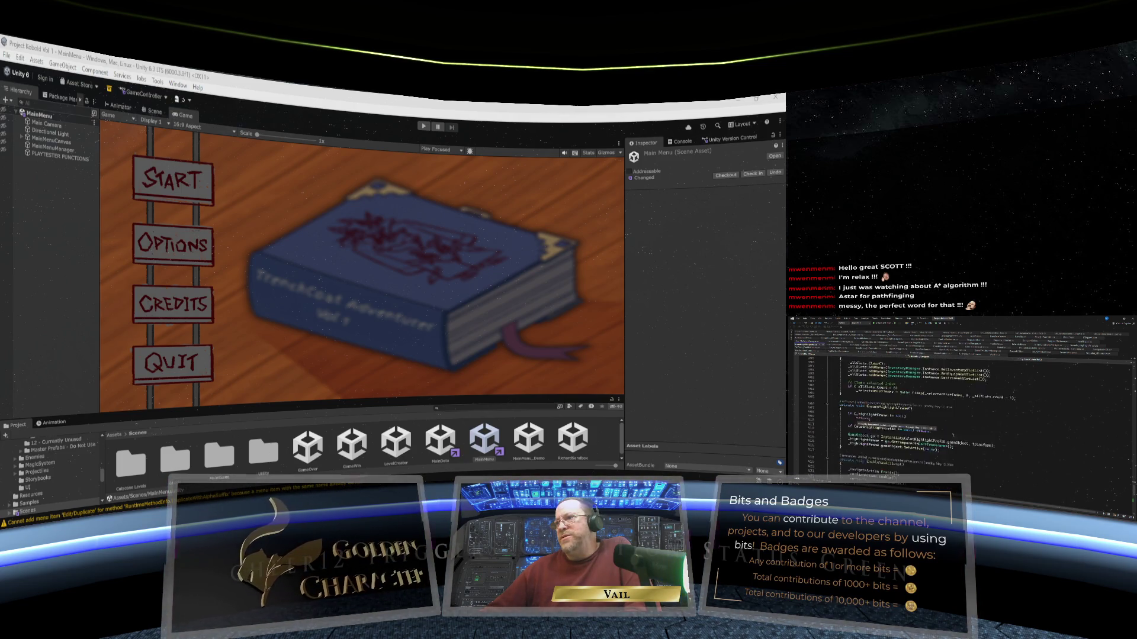
pyautogui.scroll(-2, 959, 415)
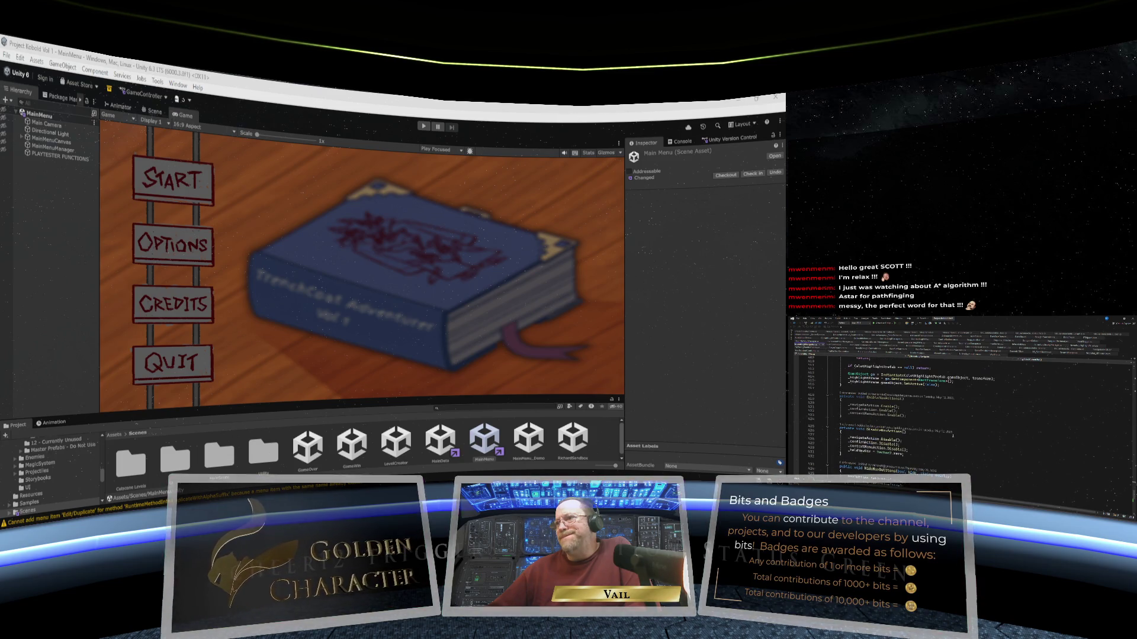
pyautogui.scroll(6, 953, 436)
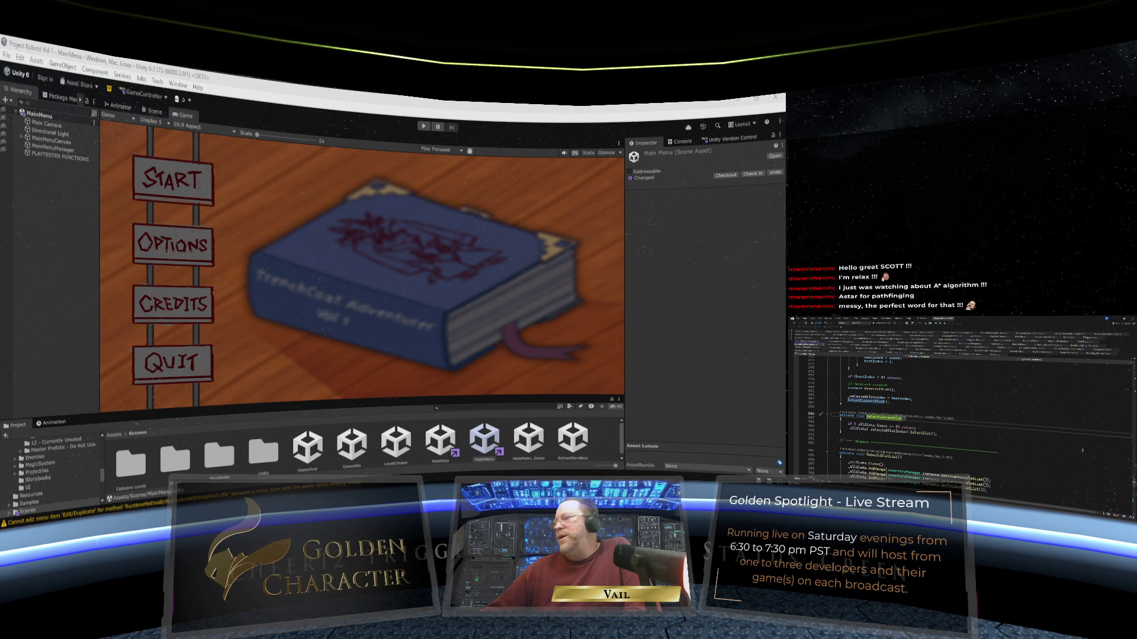
pyautogui.scroll(-1, 1133, 482)
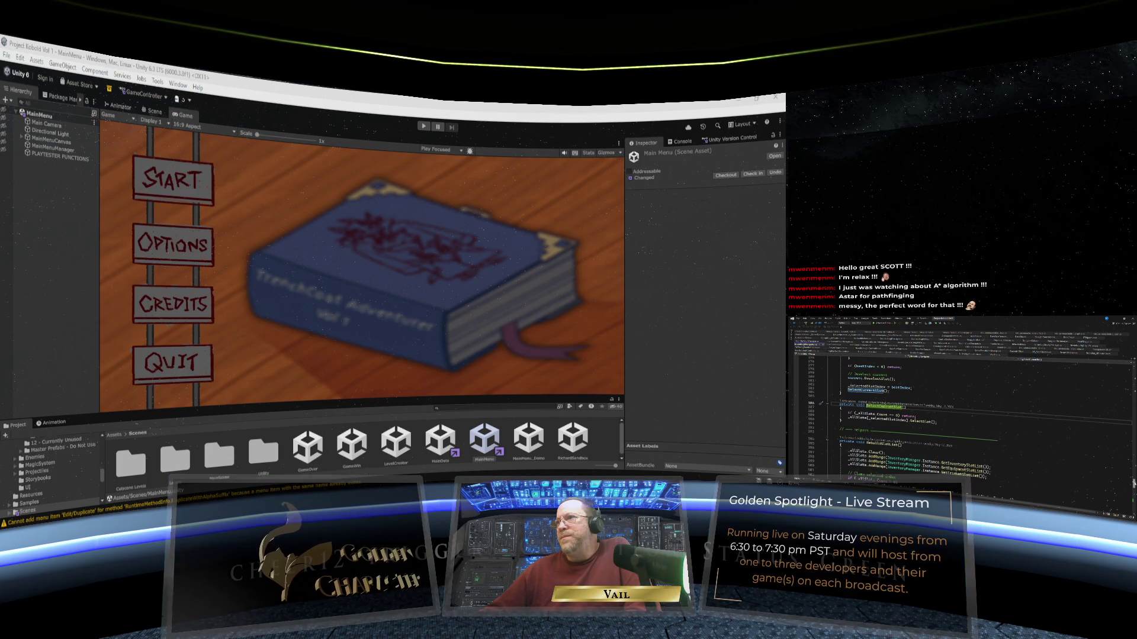
pyautogui.scroll(1, 1132, 482)
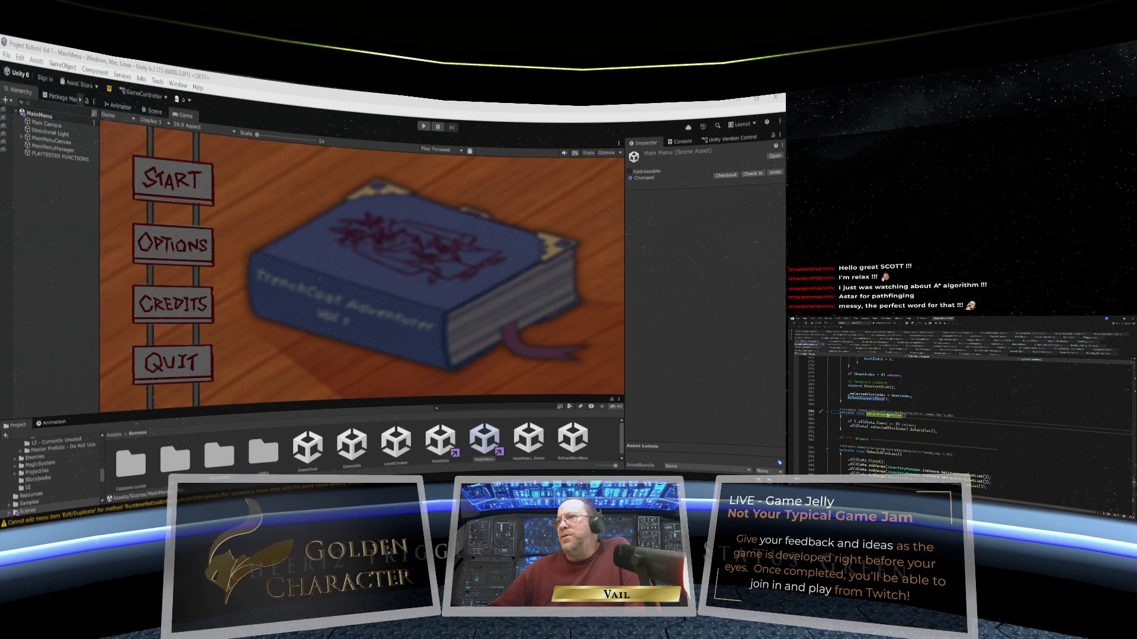
pyautogui.rightClick(891, 393)
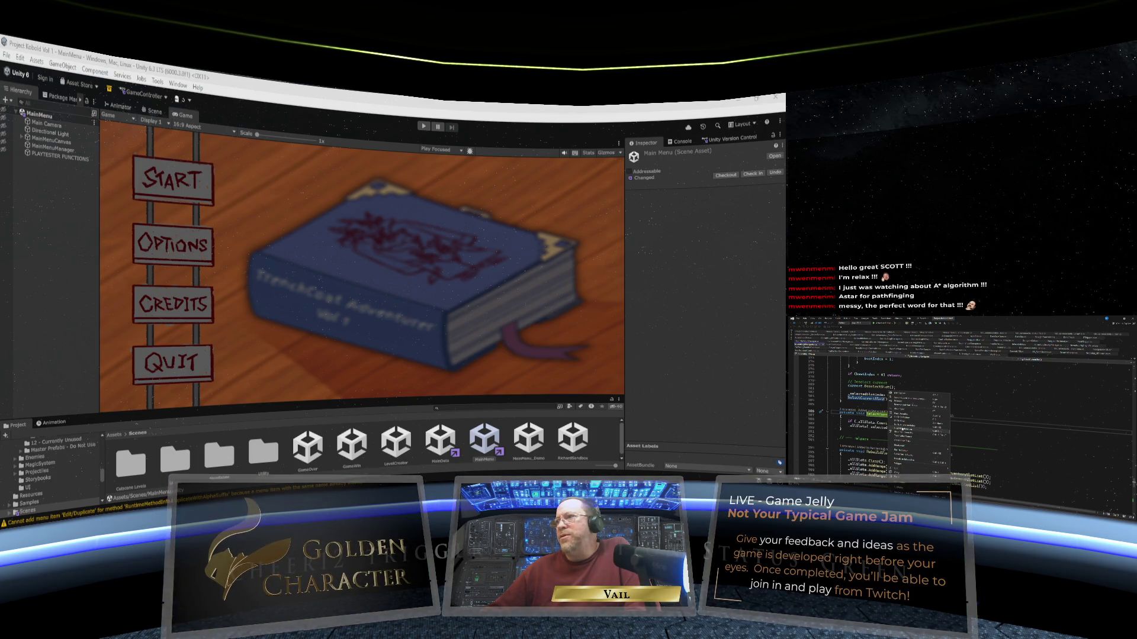
pyautogui.click(906, 424)
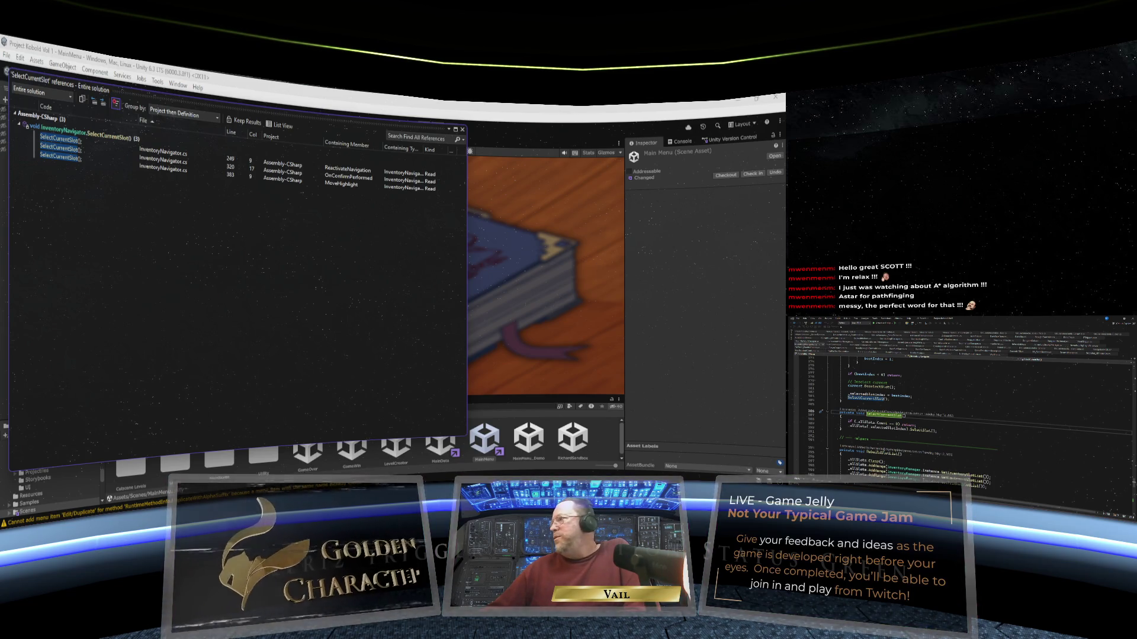
pyautogui.scroll(7, 947, 403)
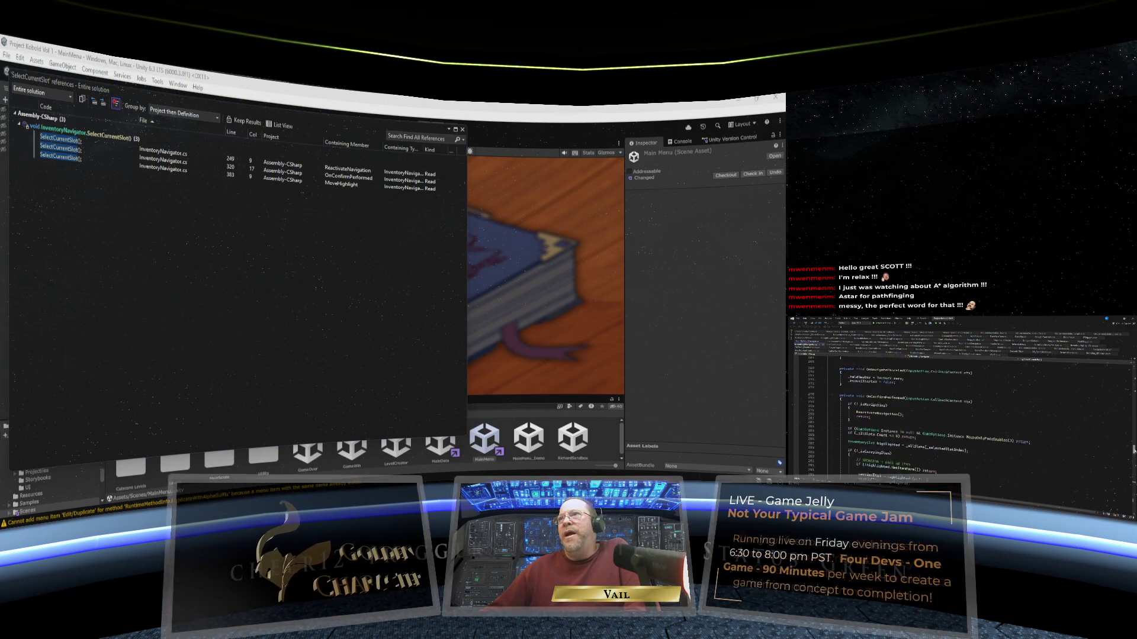
pyautogui.scroll(4, 947, 403)
pyautogui.scroll(4, 947, 402)
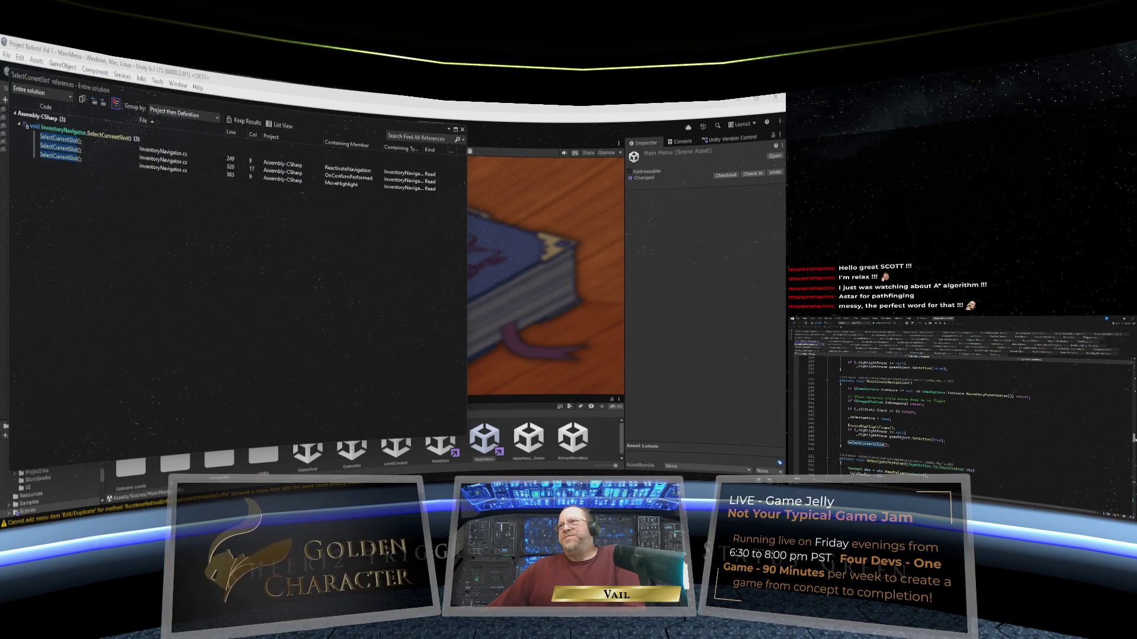
pyautogui.scroll(-1, 959, 408)
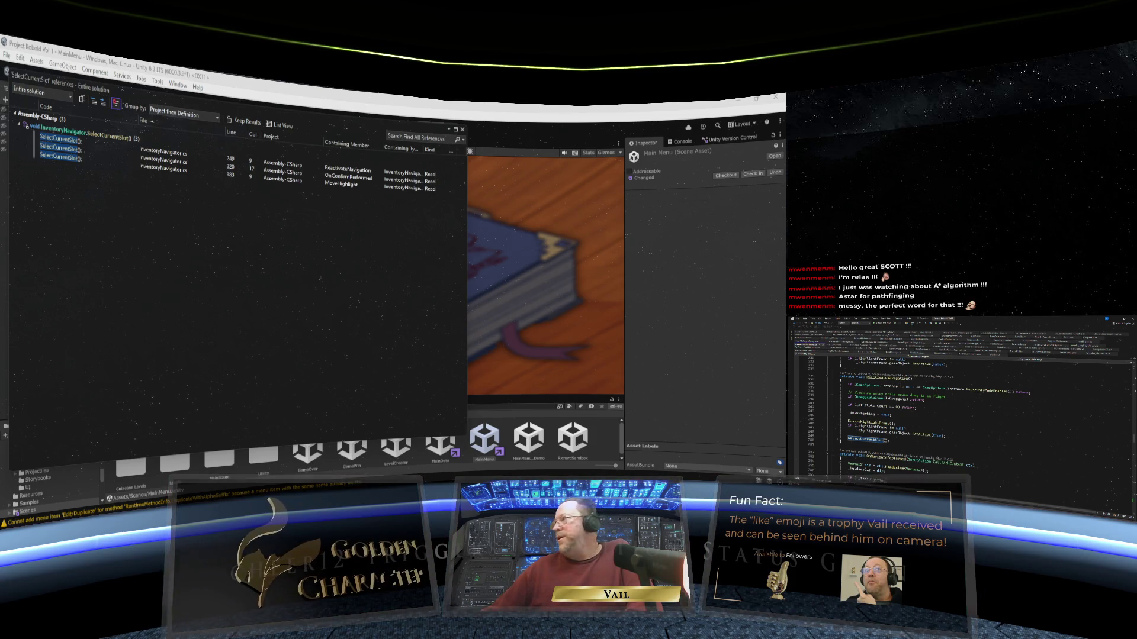
pyautogui.scroll(-15, 959, 403)
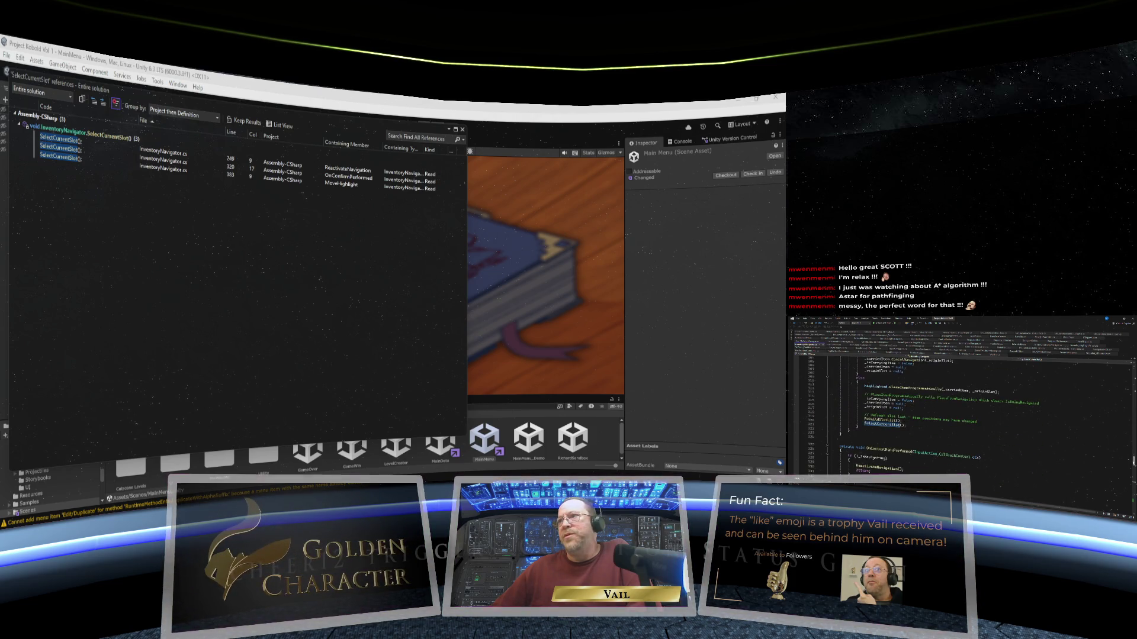
pyautogui.scroll(8, 959, 403)
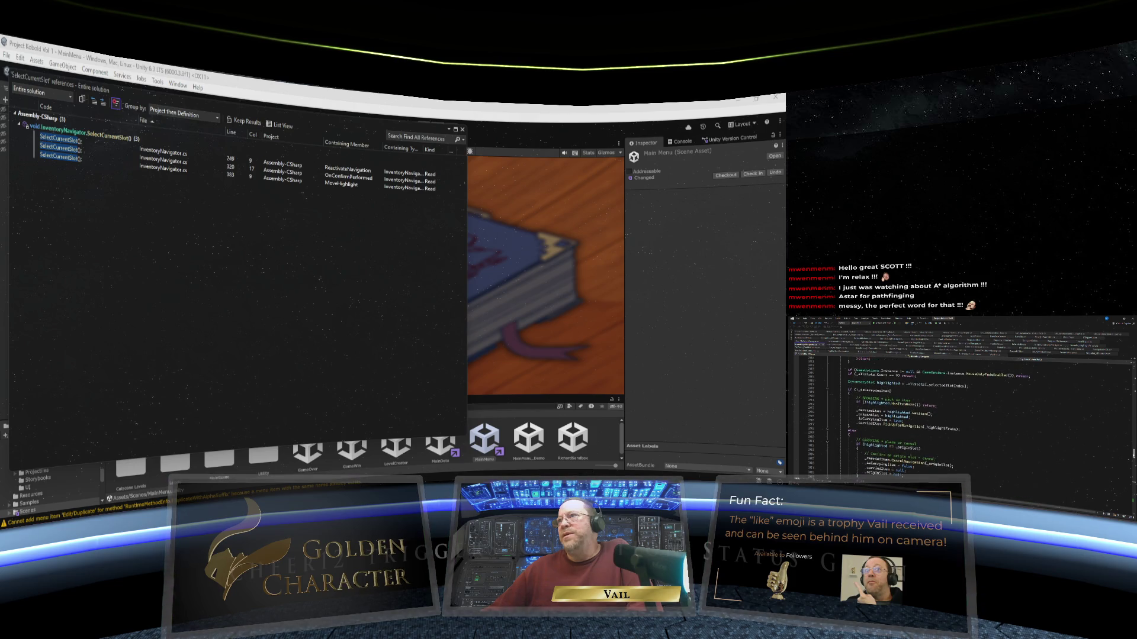
pyautogui.scroll(4, 959, 402)
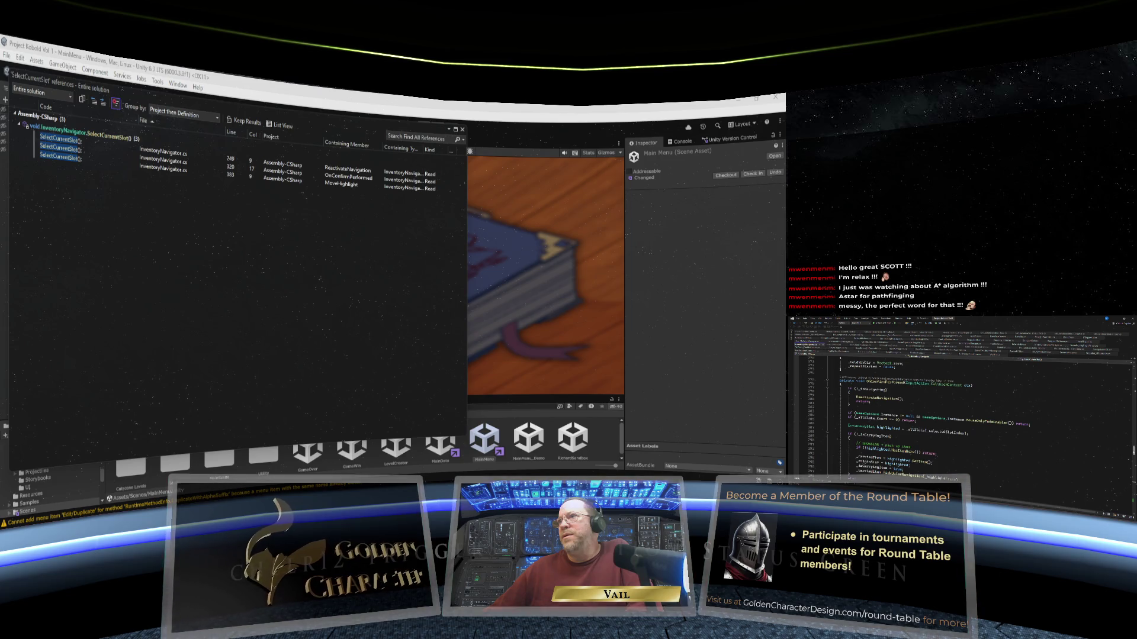
pyautogui.scroll(-3, 959, 402)
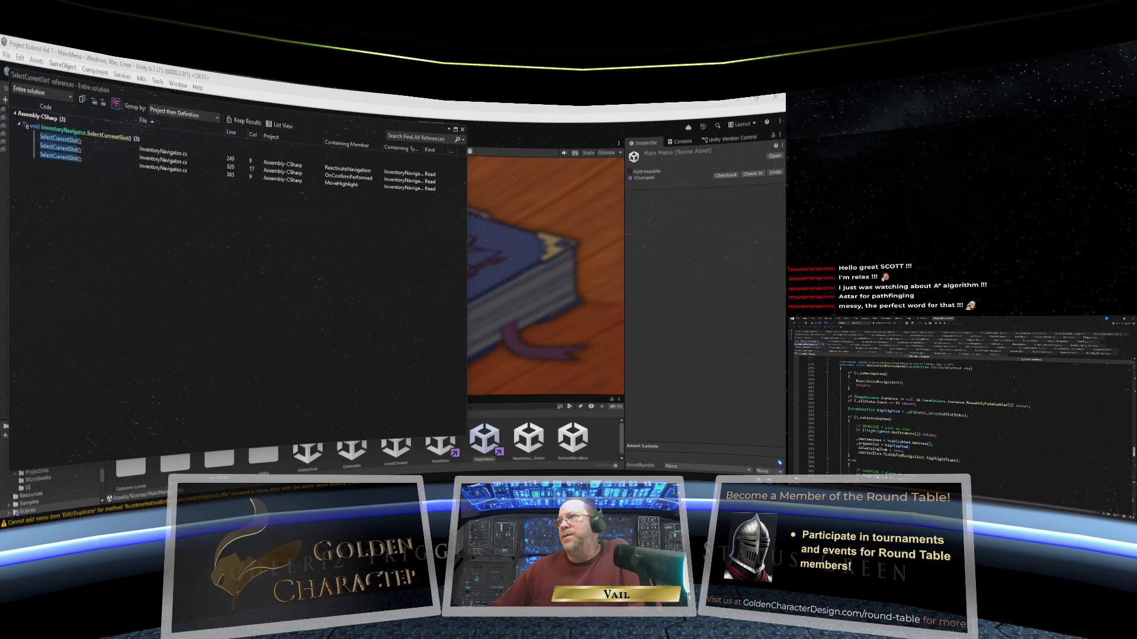
pyautogui.scroll(-9, 959, 409)
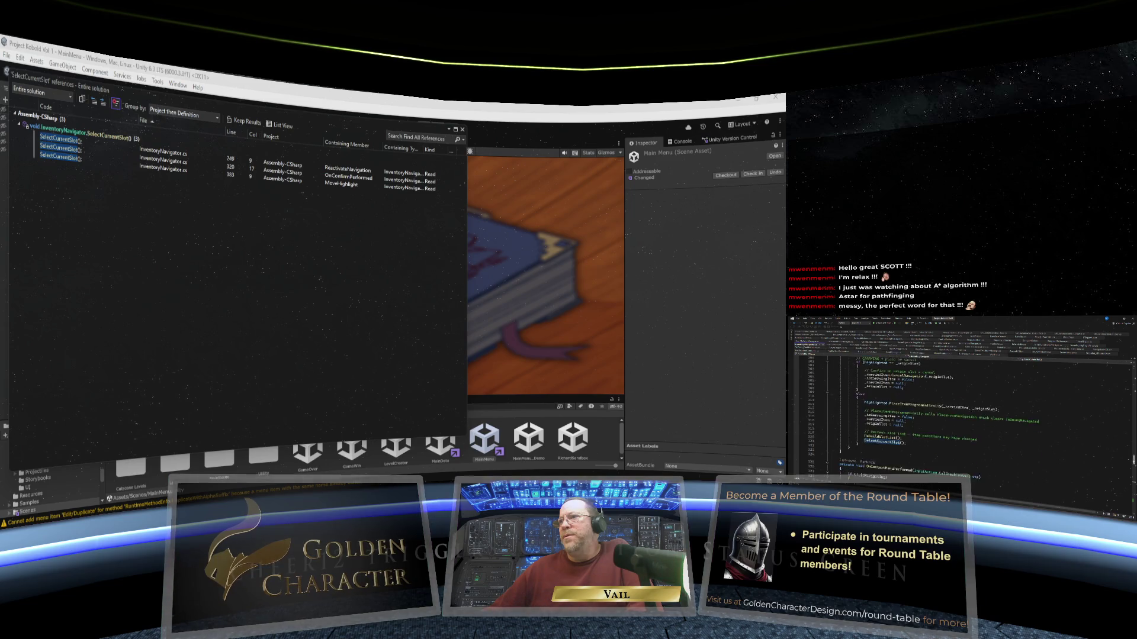
pyautogui.scroll(-1, 959, 408)
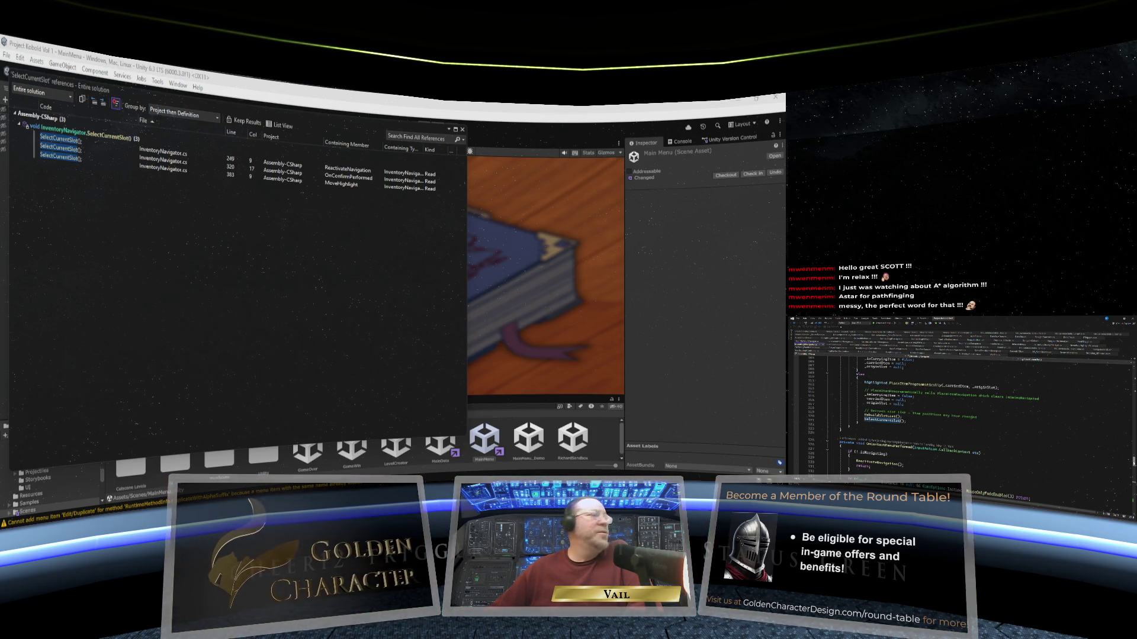
pyautogui.scroll(-10, 959, 403)
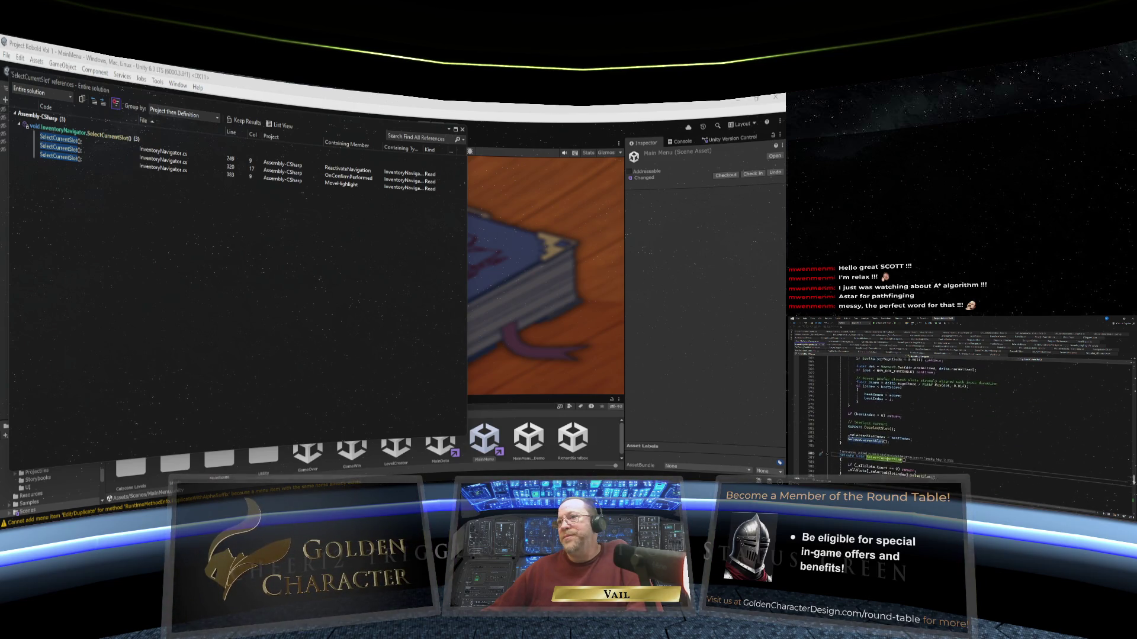
pyautogui.scroll(8, 959, 403)
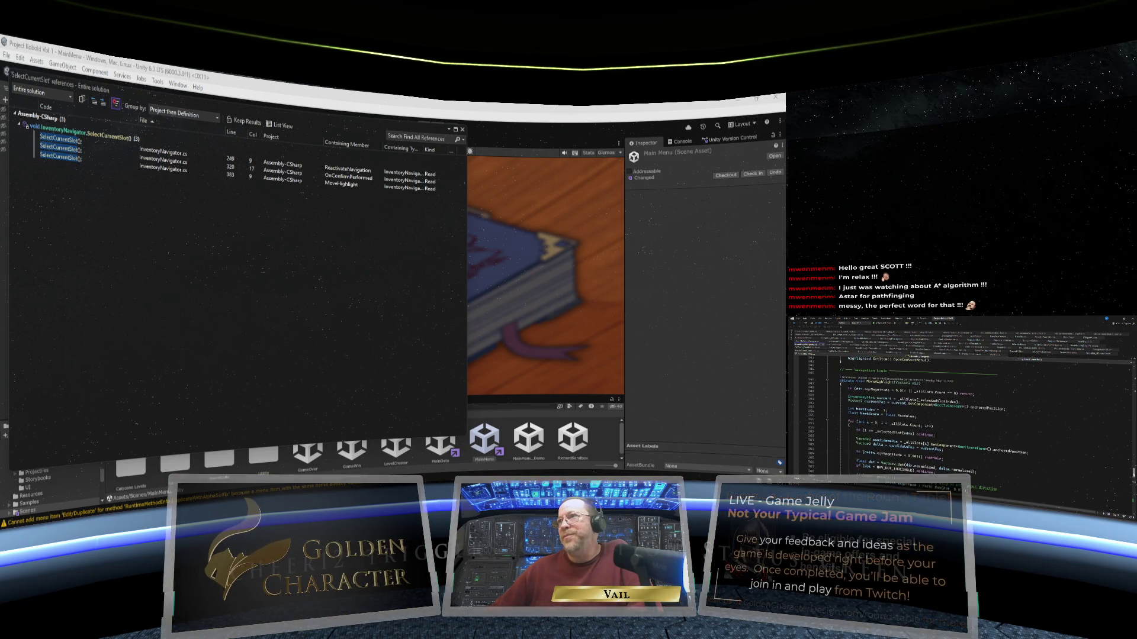
pyautogui.scroll(-8, 959, 403)
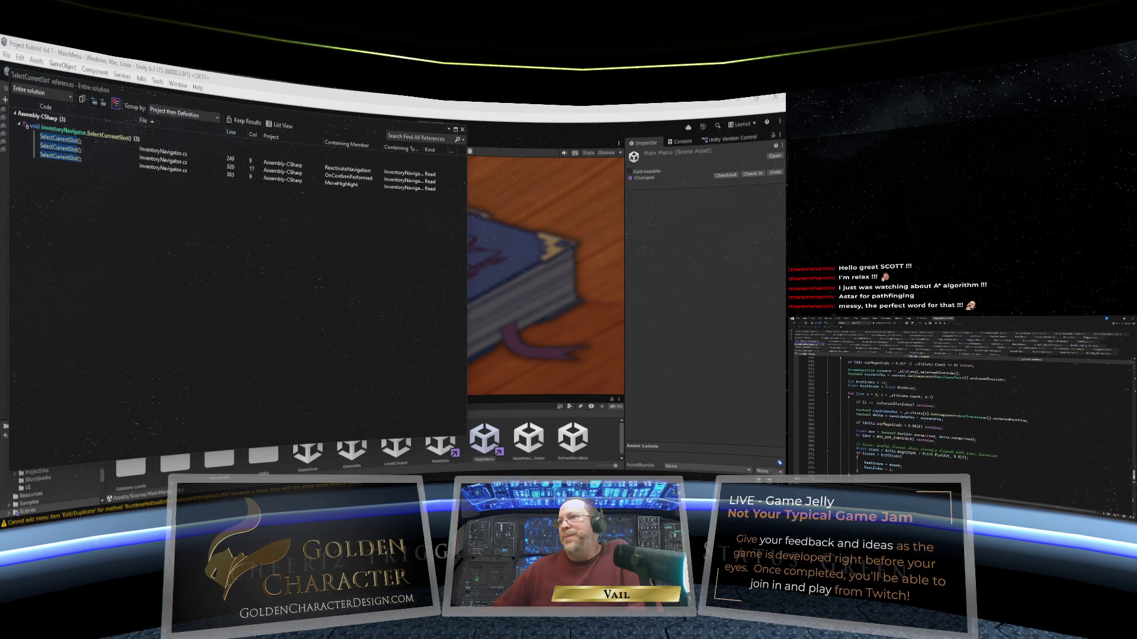
pyautogui.scroll(-1, 959, 403)
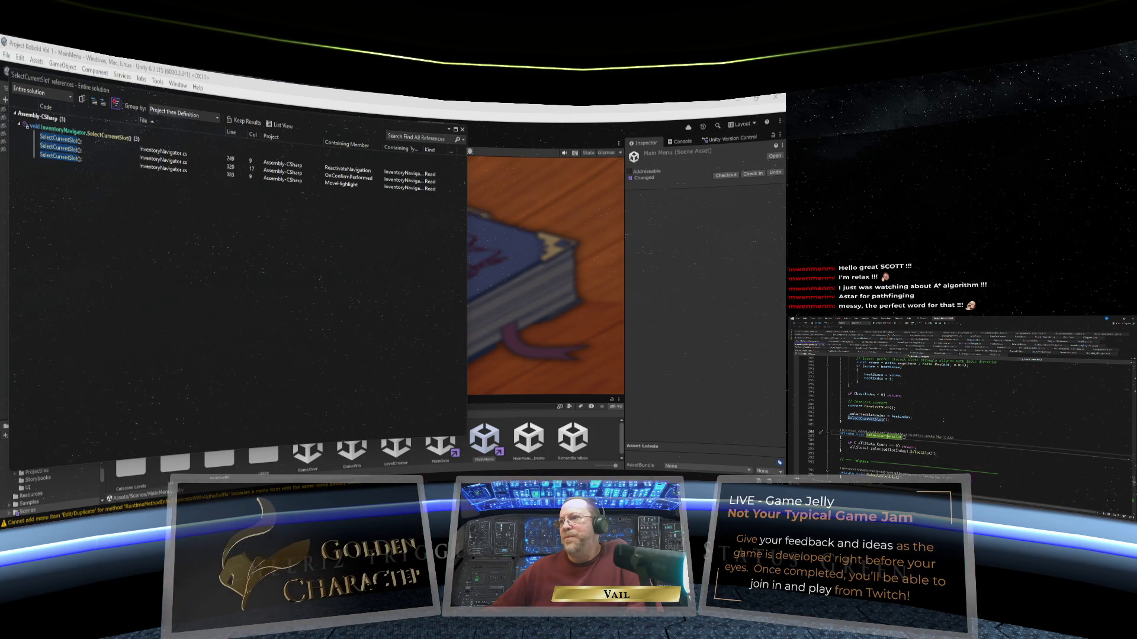
pyautogui.scroll(-2, 959, 402)
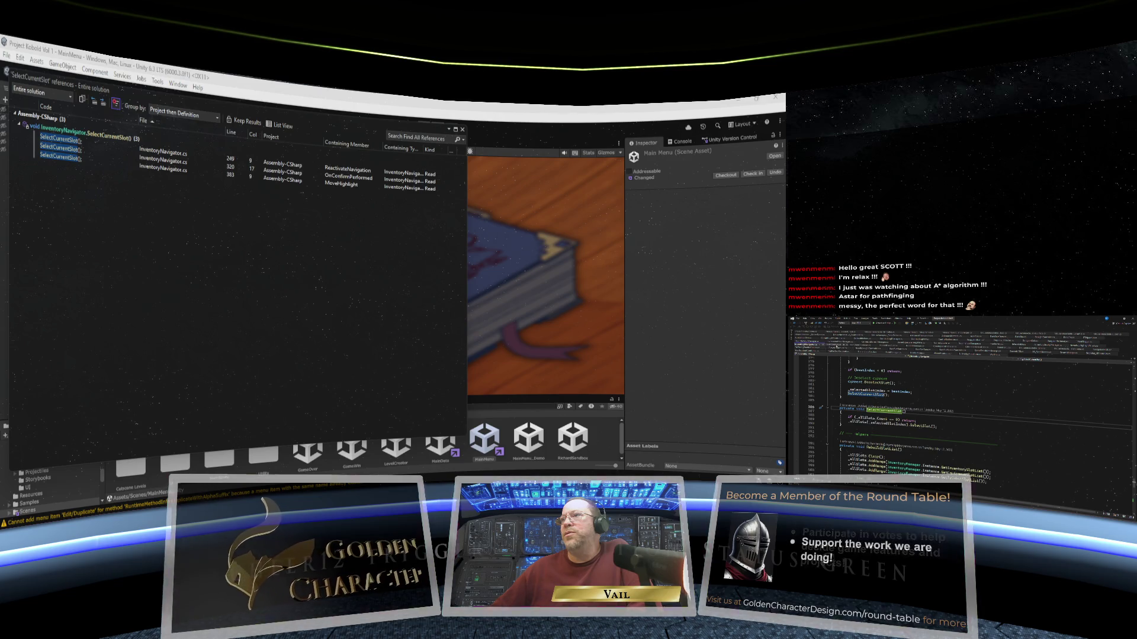
pyautogui.hotkey('ctrl', '-')
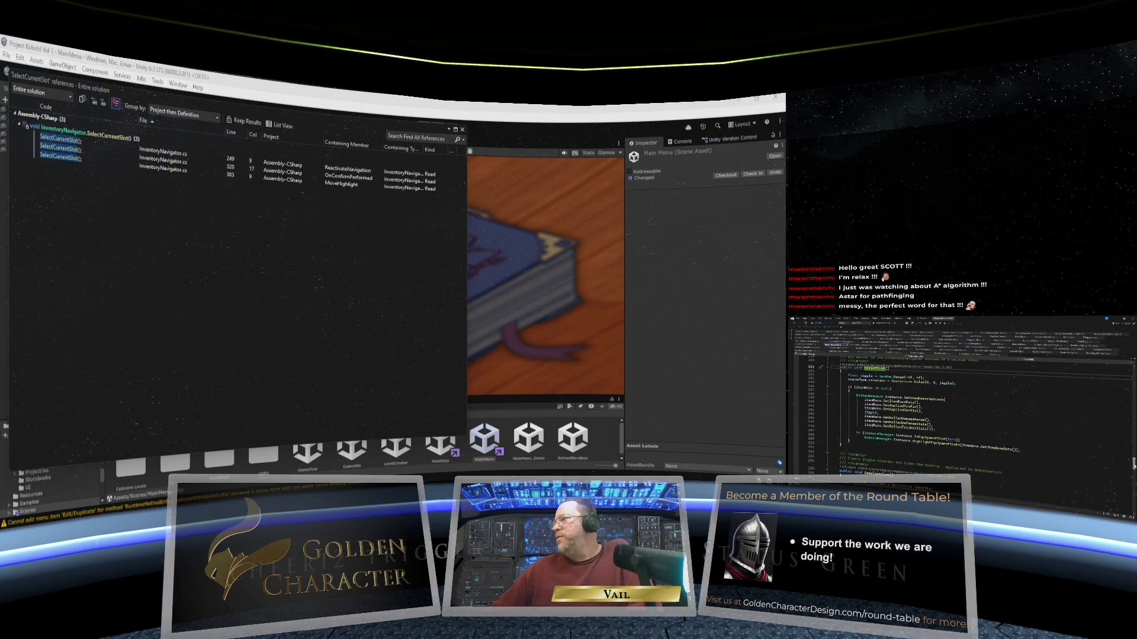
pyautogui.scroll(6, 959, 414)
pyautogui.scroll(-4, 959, 414)
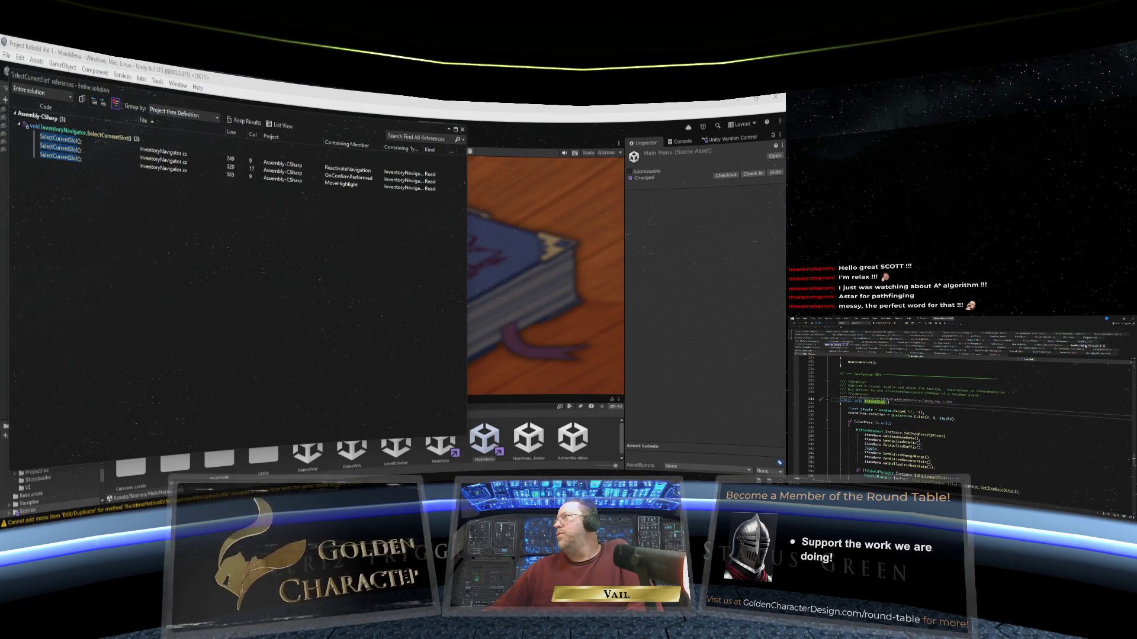
pyautogui.hotkey('ctrl', '-')
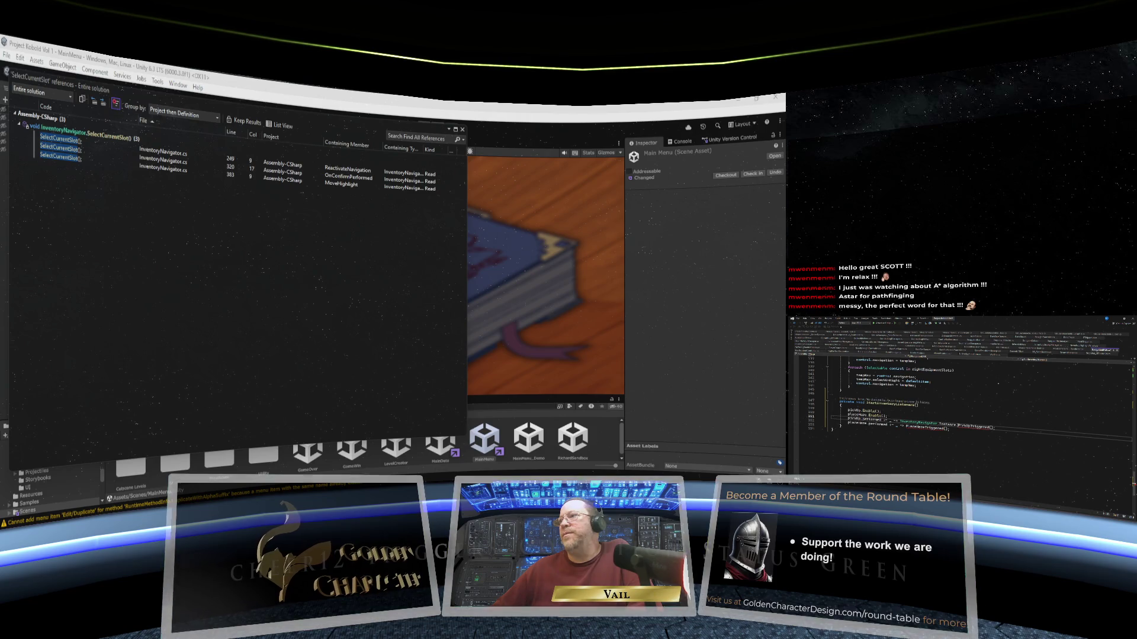
pyautogui.scroll(9, 959, 414)
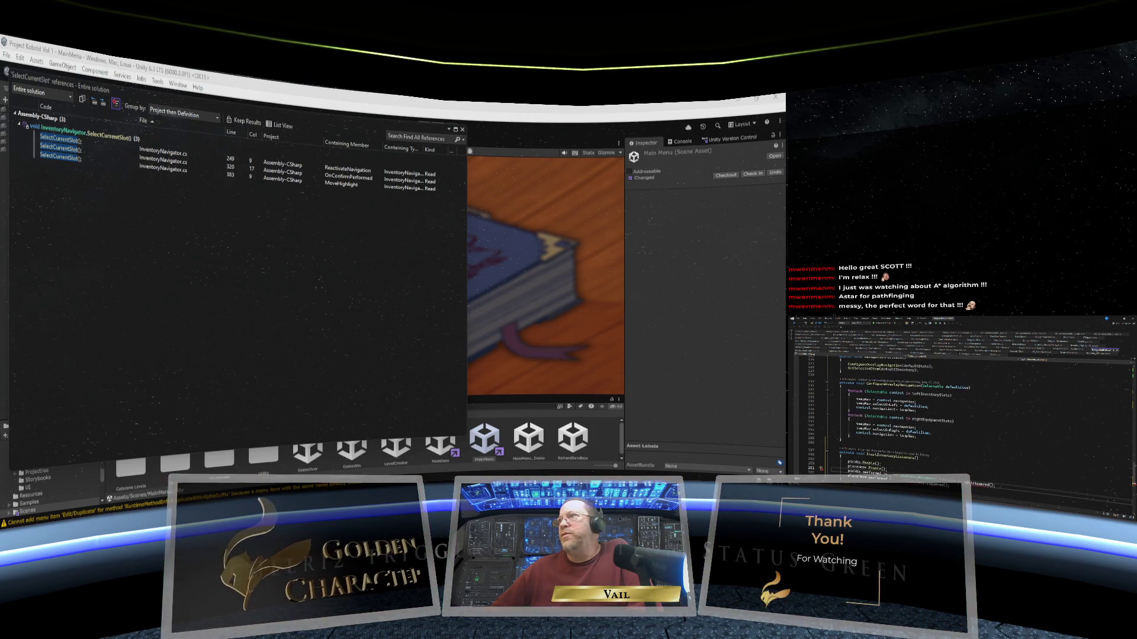
pyautogui.scroll(20, 959, 414)
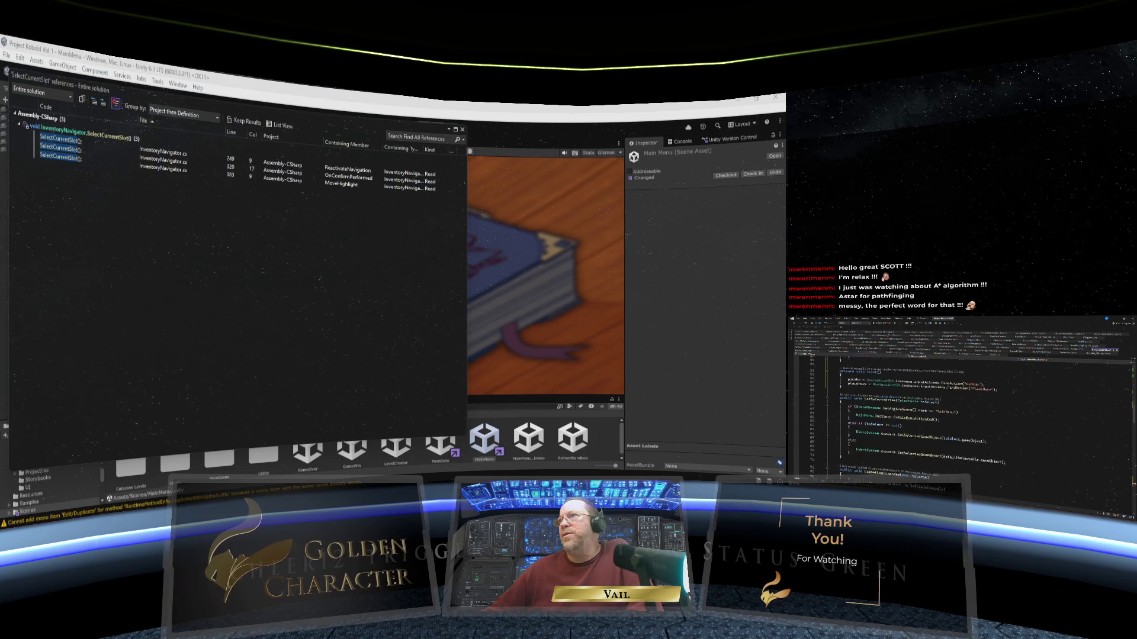
pyautogui.scroll(9, 959, 414)
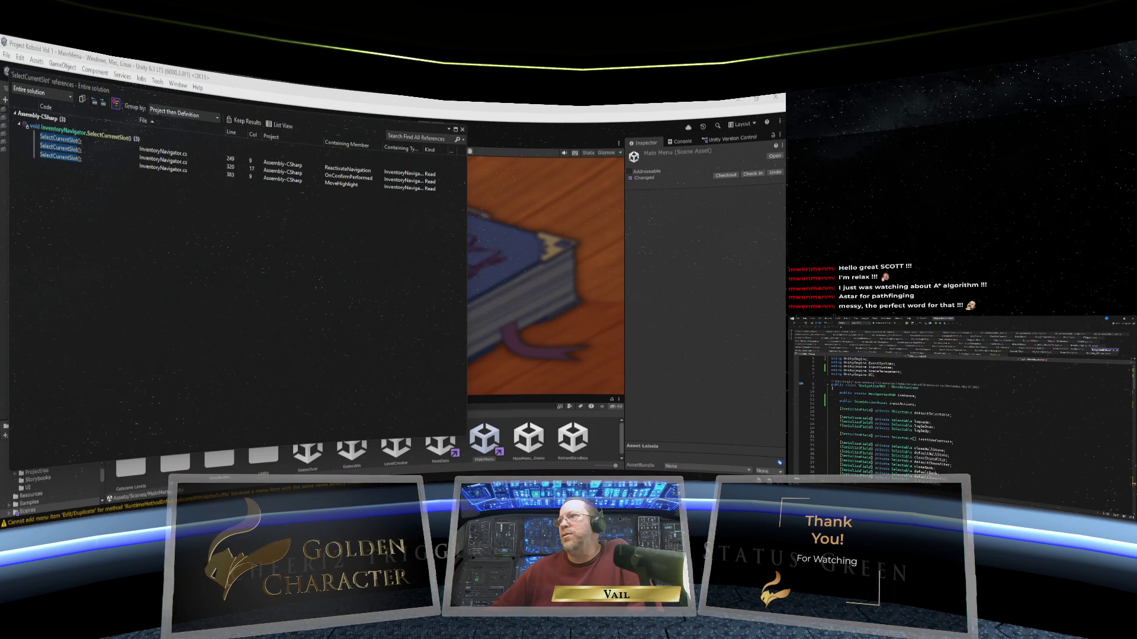
pyautogui.scroll(-5, 959, 414)
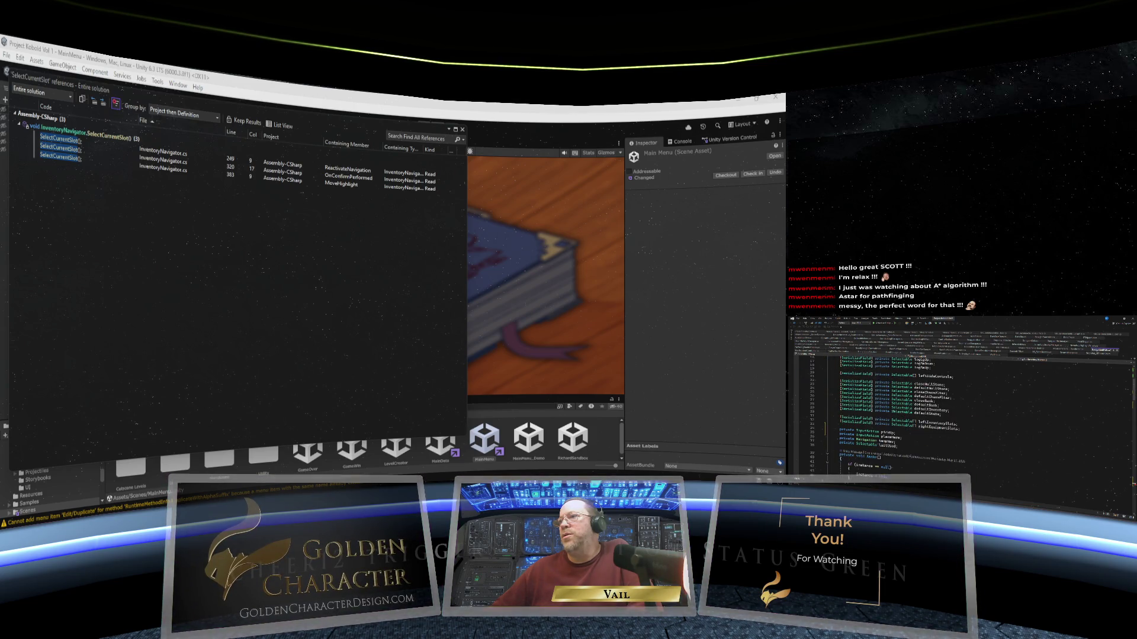
pyautogui.scroll(-3, 959, 414)
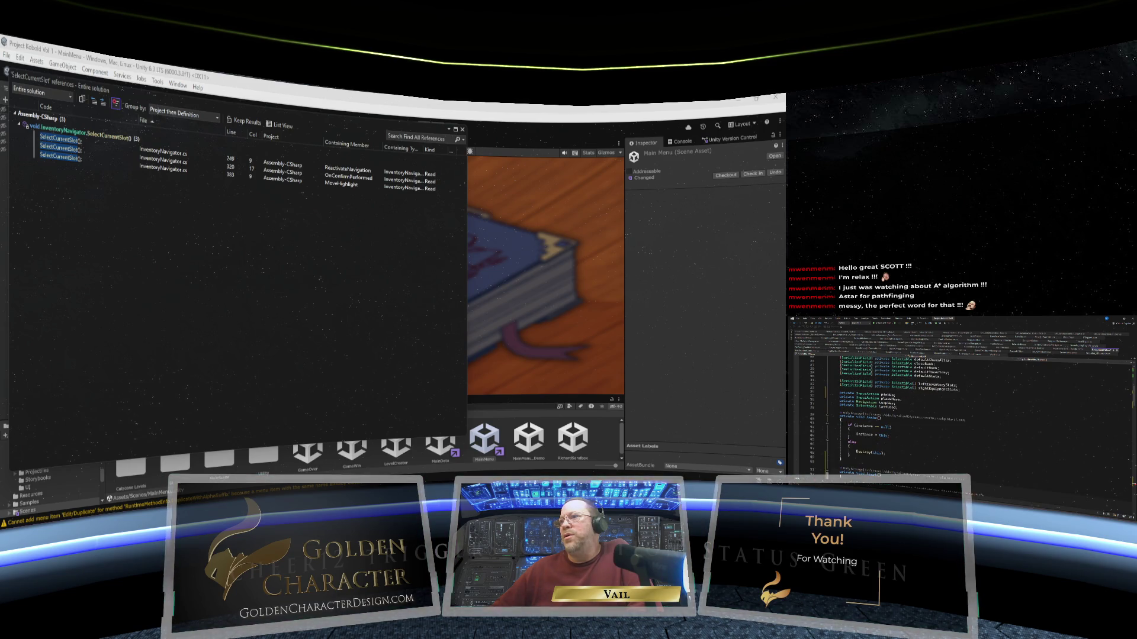
pyautogui.scroll(-2, 959, 415)
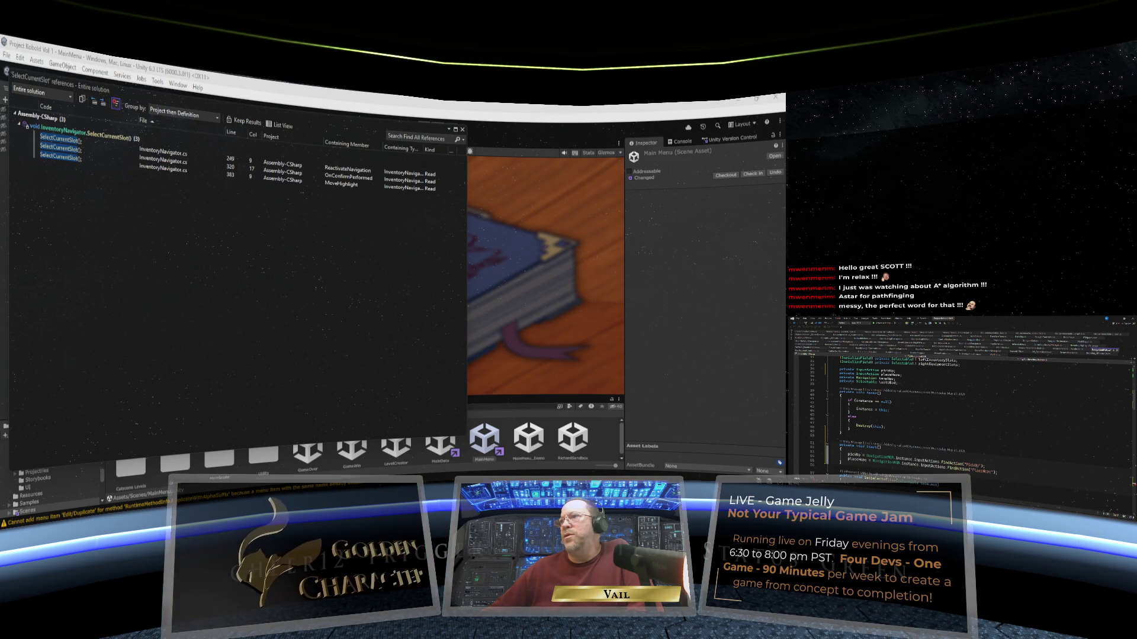
pyautogui.scroll(-3, 959, 414)
pyautogui.scroll(-2, 959, 415)
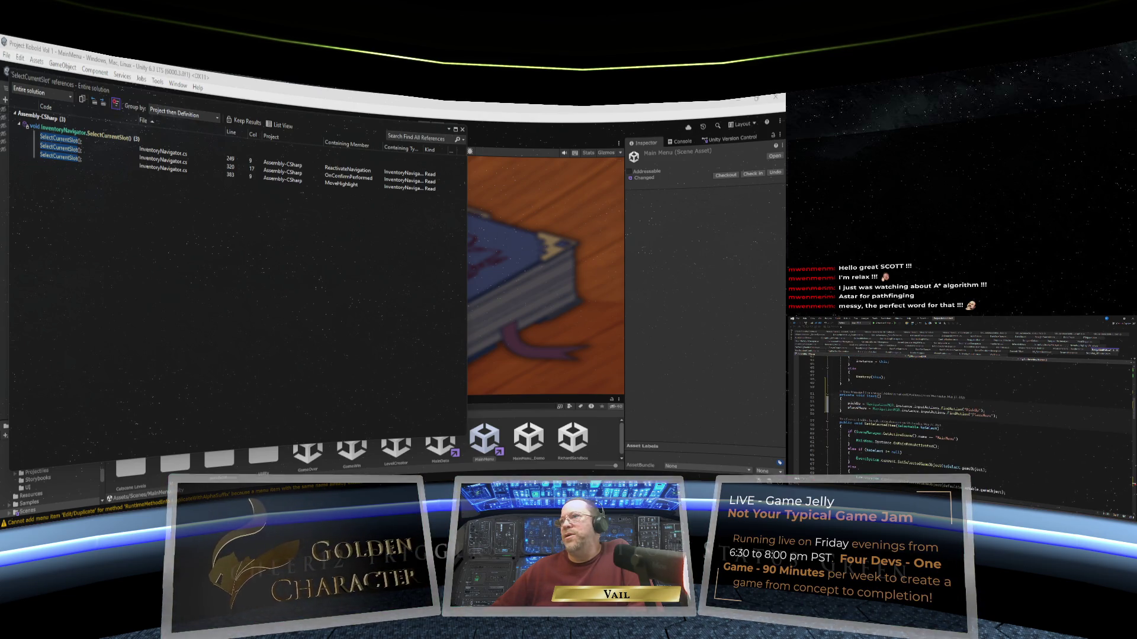
pyautogui.scroll(-1, 959, 414)
pyautogui.scroll(-5, 959, 414)
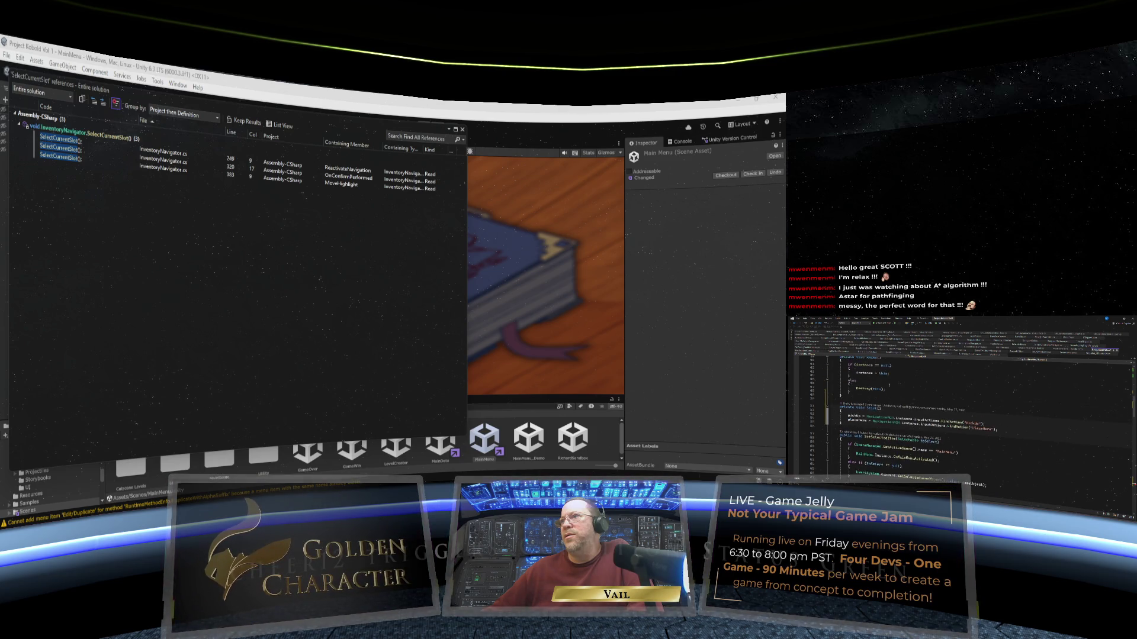
pyautogui.scroll(-2, 960, 415)
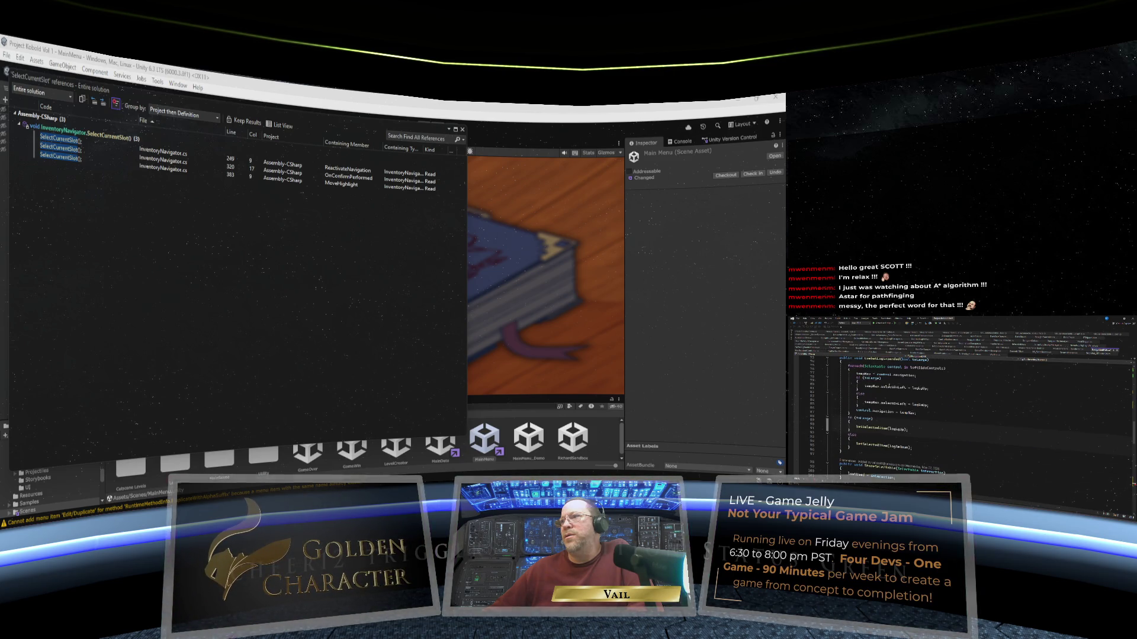
pyautogui.scroll(-6, 959, 414)
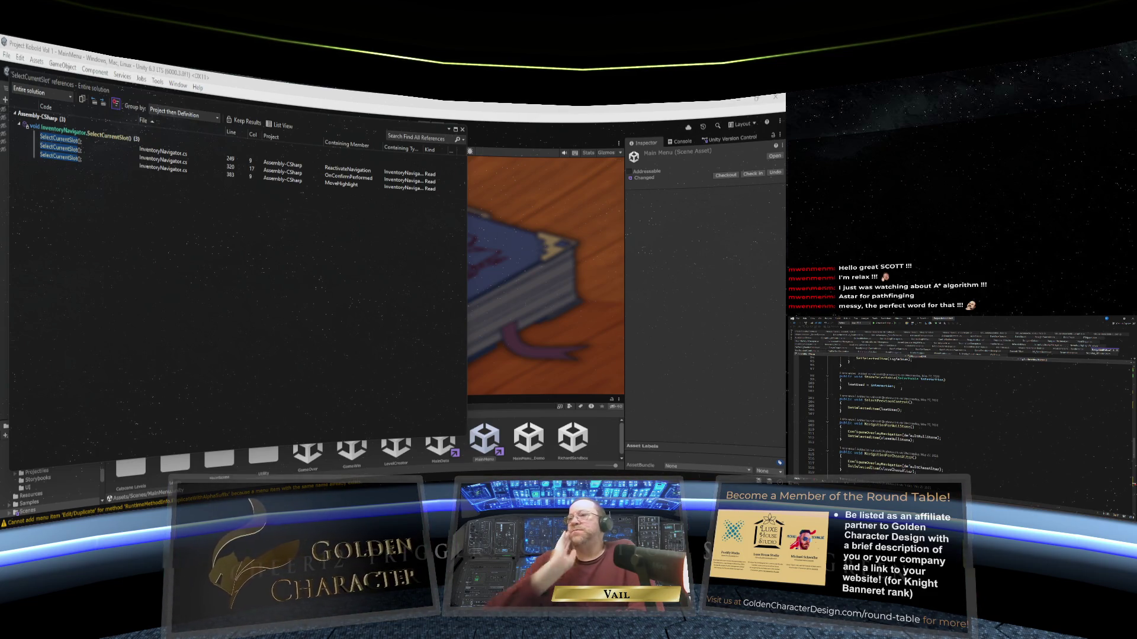
pyautogui.scroll(-15, 931, 433)
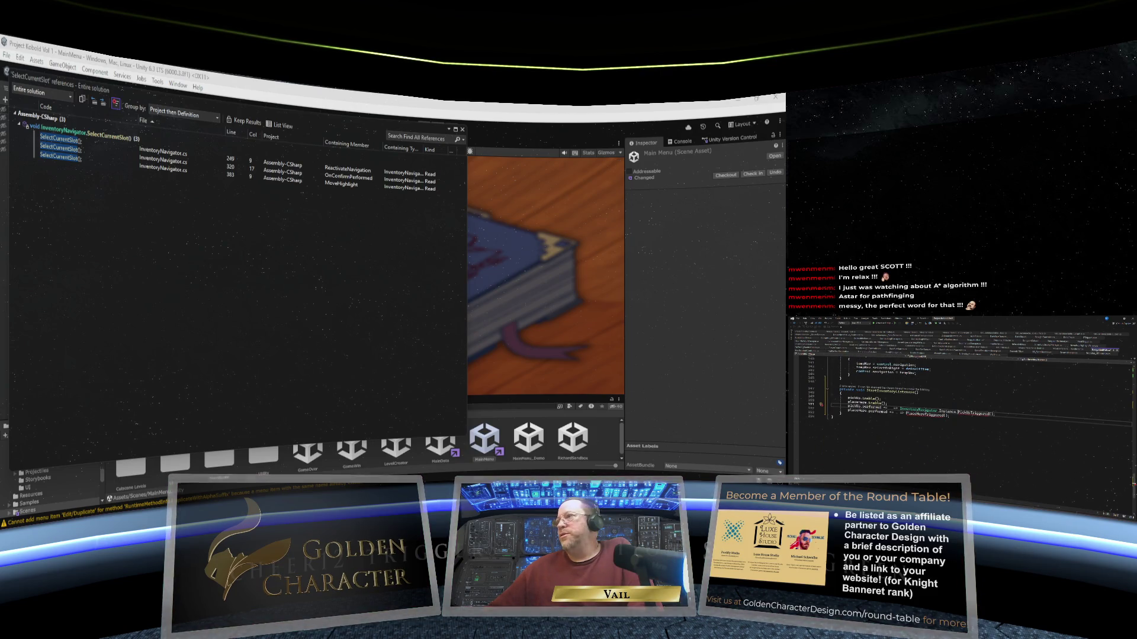
pyautogui.moveTo(931, 418)
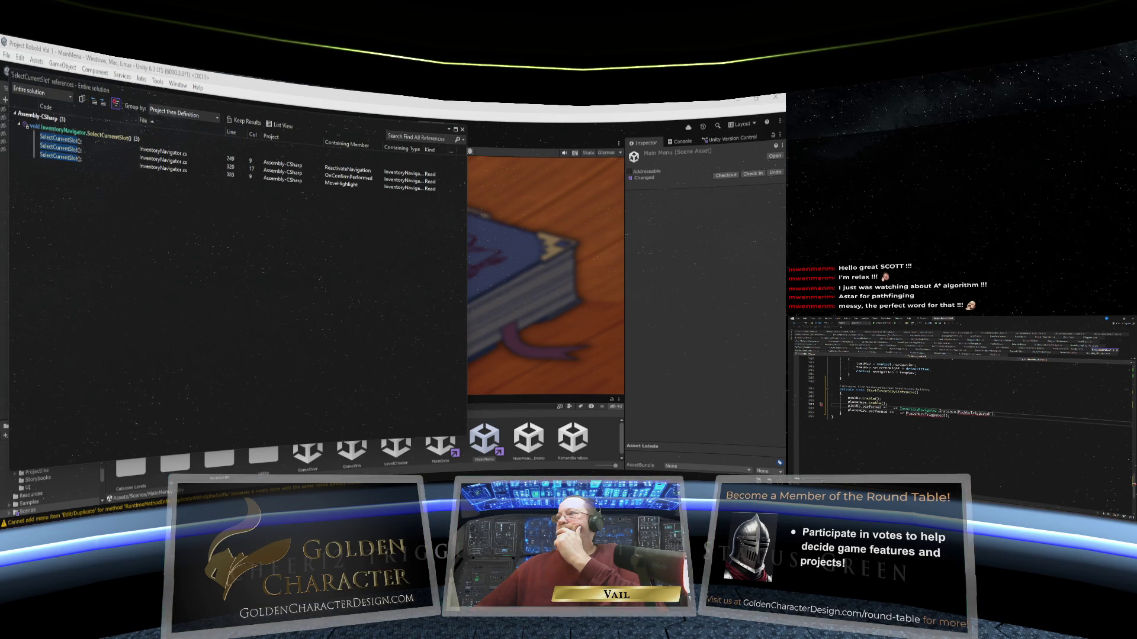
pyautogui.moveTo(932, 414)
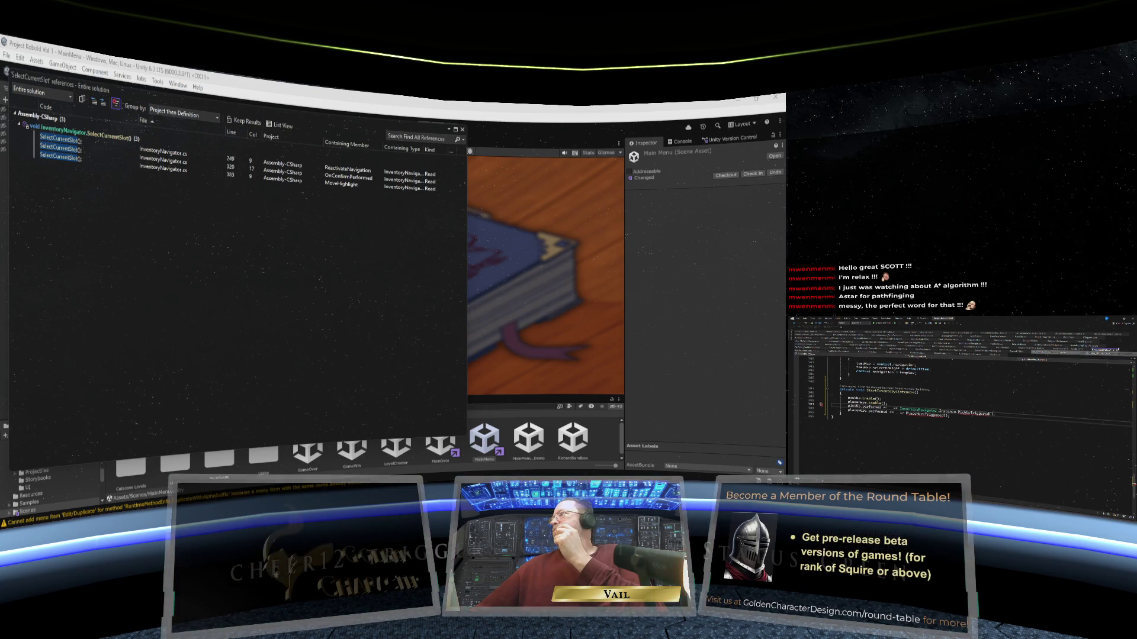
pyautogui.press('F12')
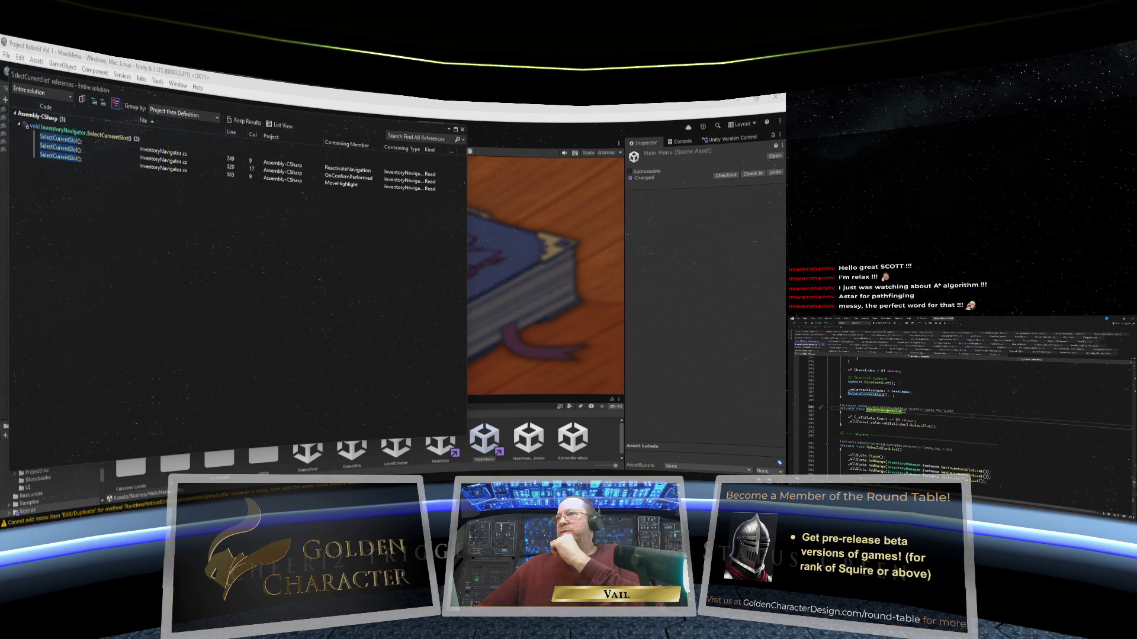
pyautogui.scroll(-2, 959, 415)
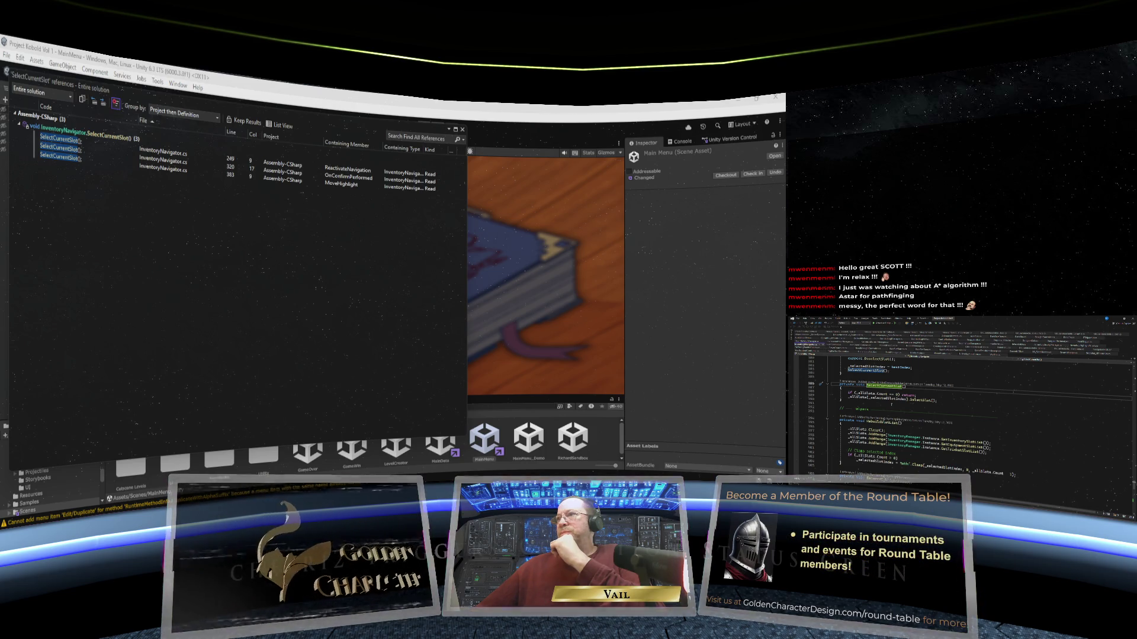
pyautogui.scroll(-20, 1053, 433)
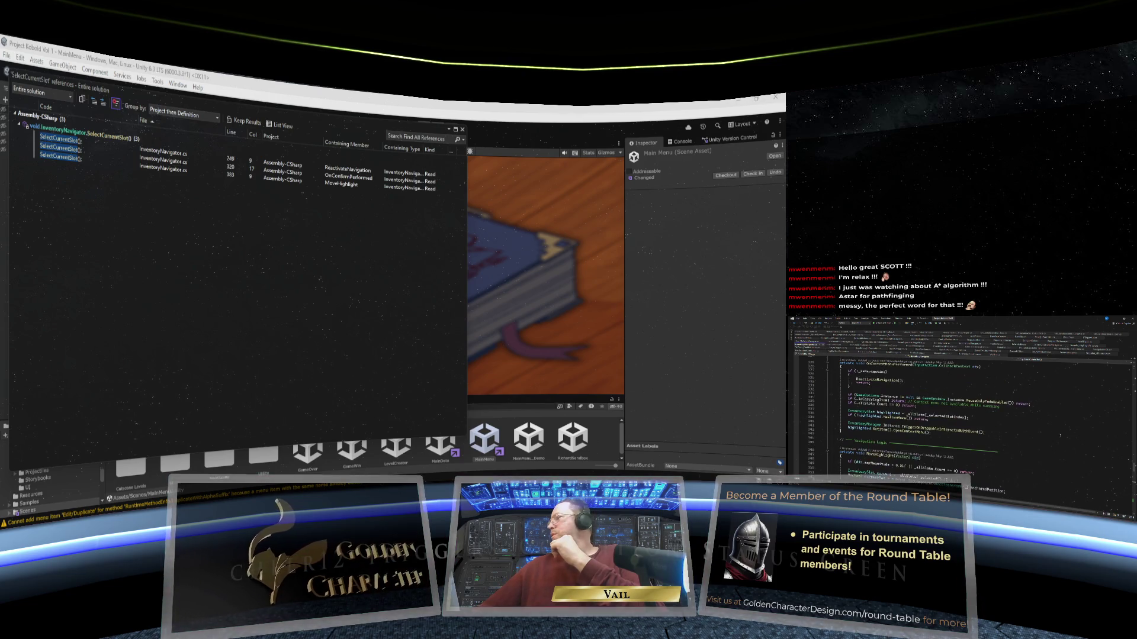
pyautogui.moveTo(1131, 468); pyautogui.dragTo(1126, 374)
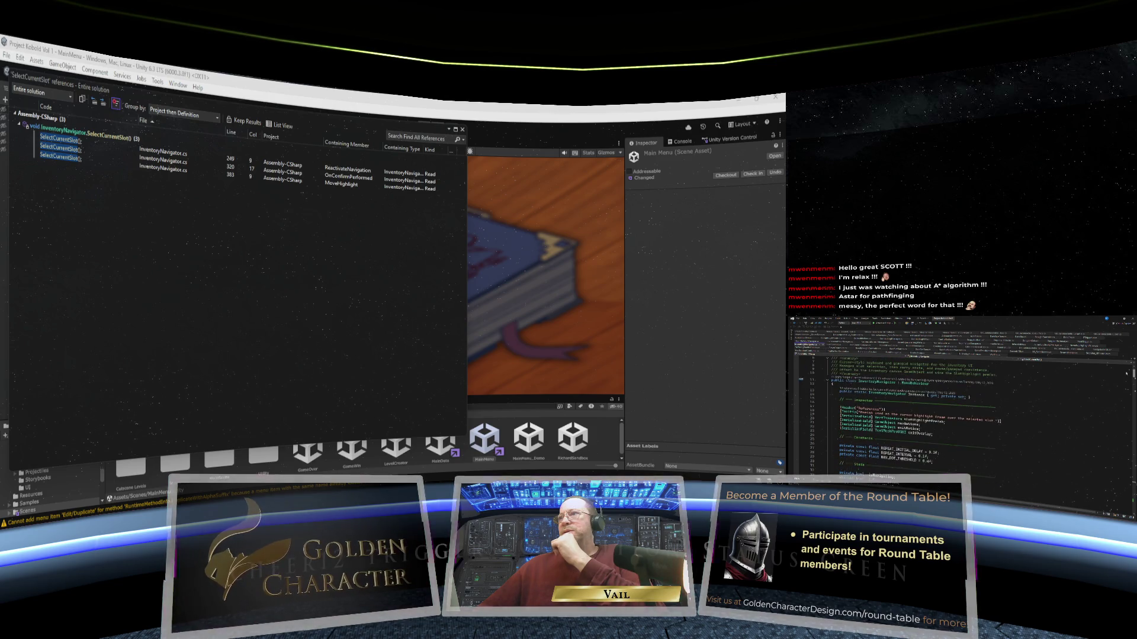
pyautogui.scroll(-3, 1126, 374)
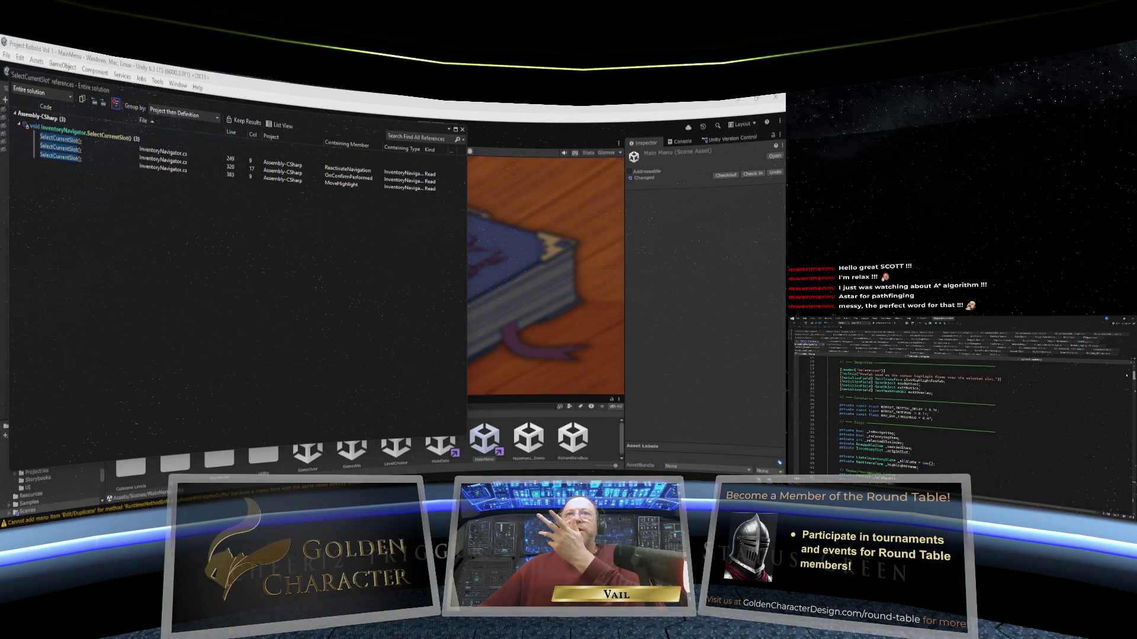
pyautogui.click(462, 130)
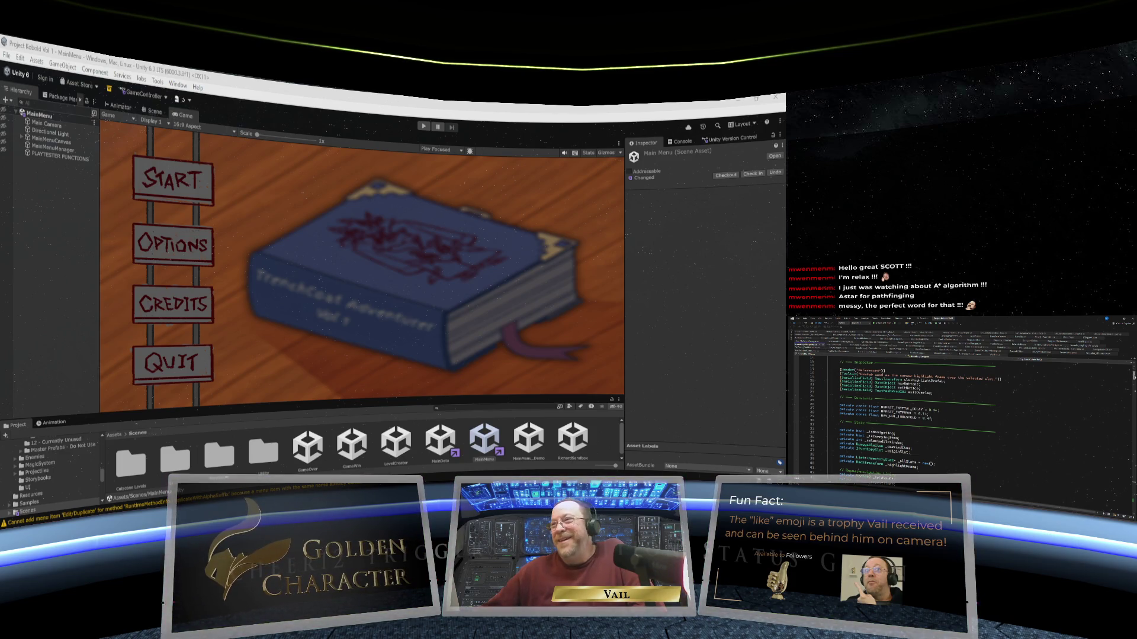
pyautogui.scroll(-1, 959, 415)
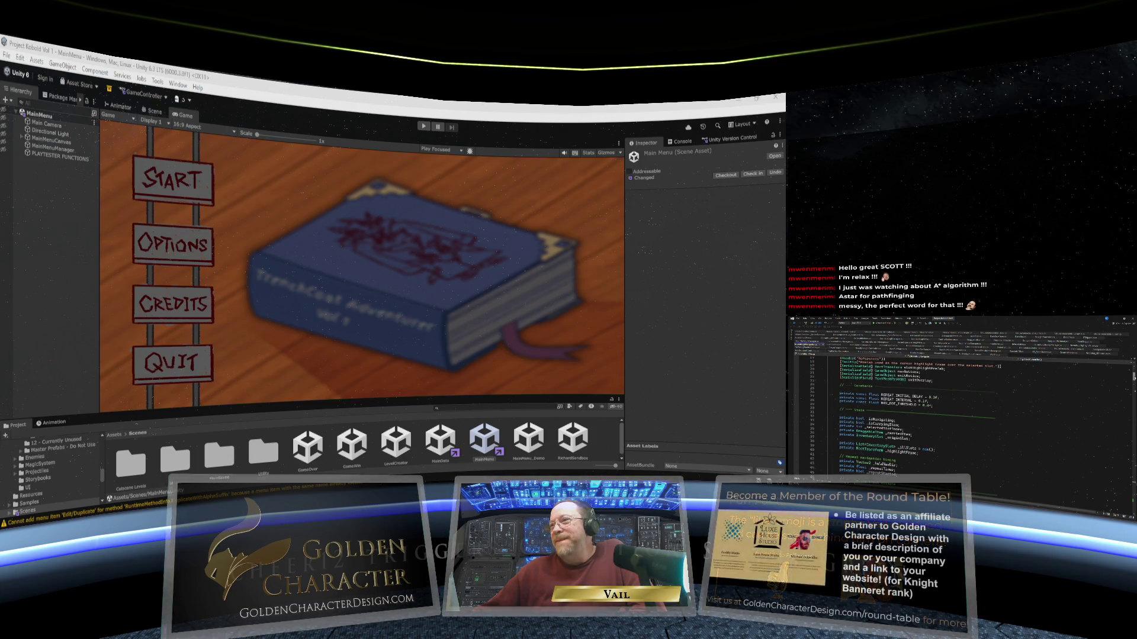
pyautogui.scroll(-1, 959, 414)
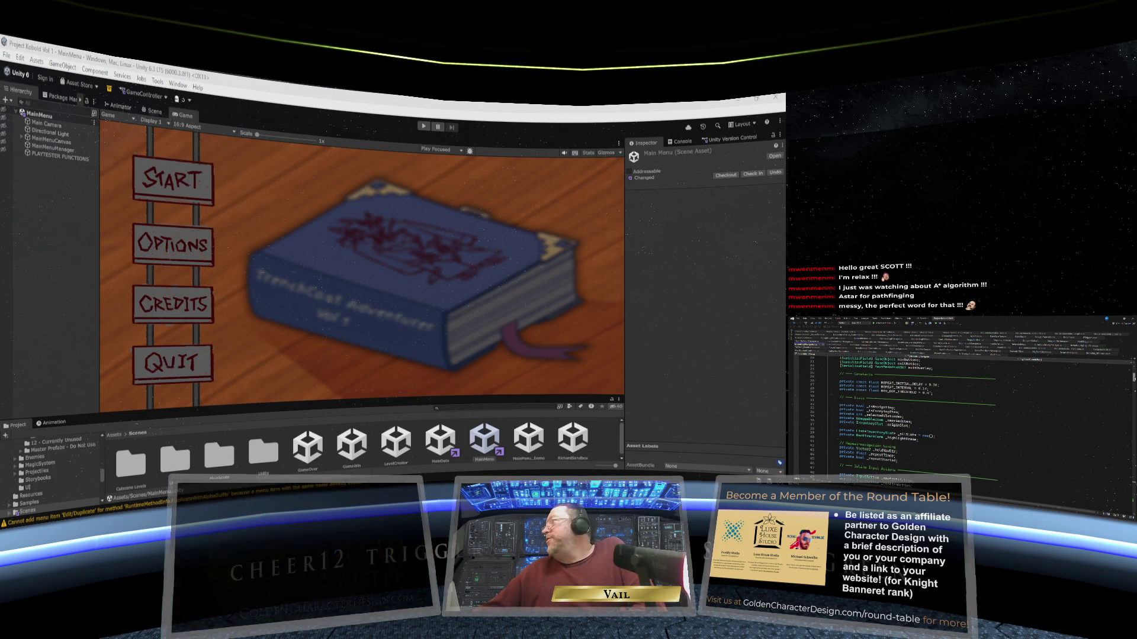
pyautogui.scroll(1, 959, 415)
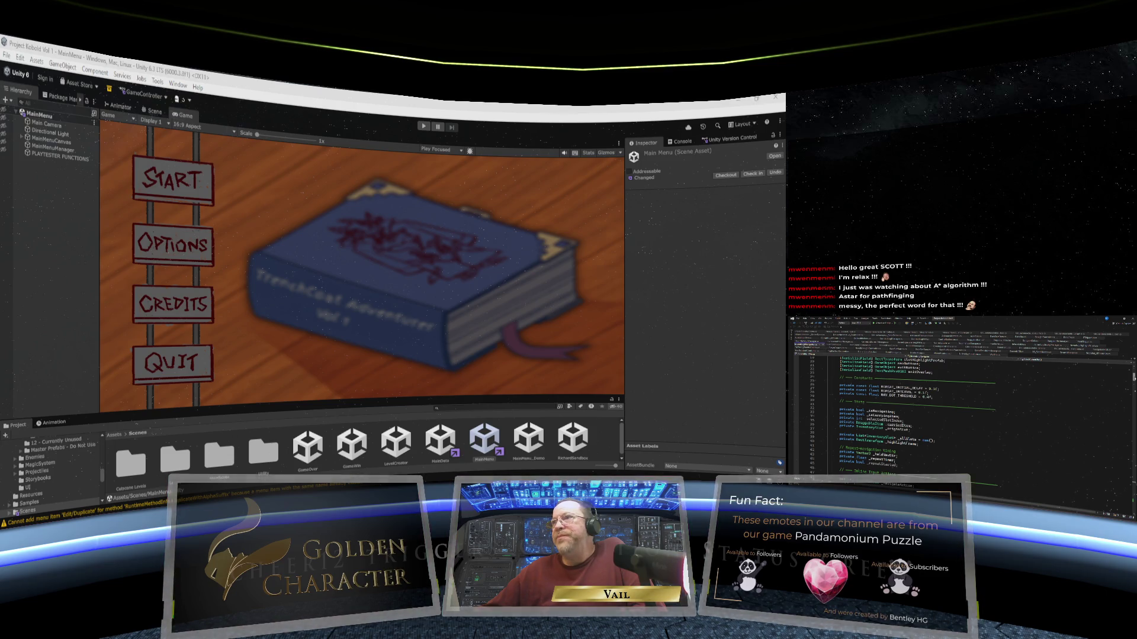
pyautogui.scroll(4, 917, 403)
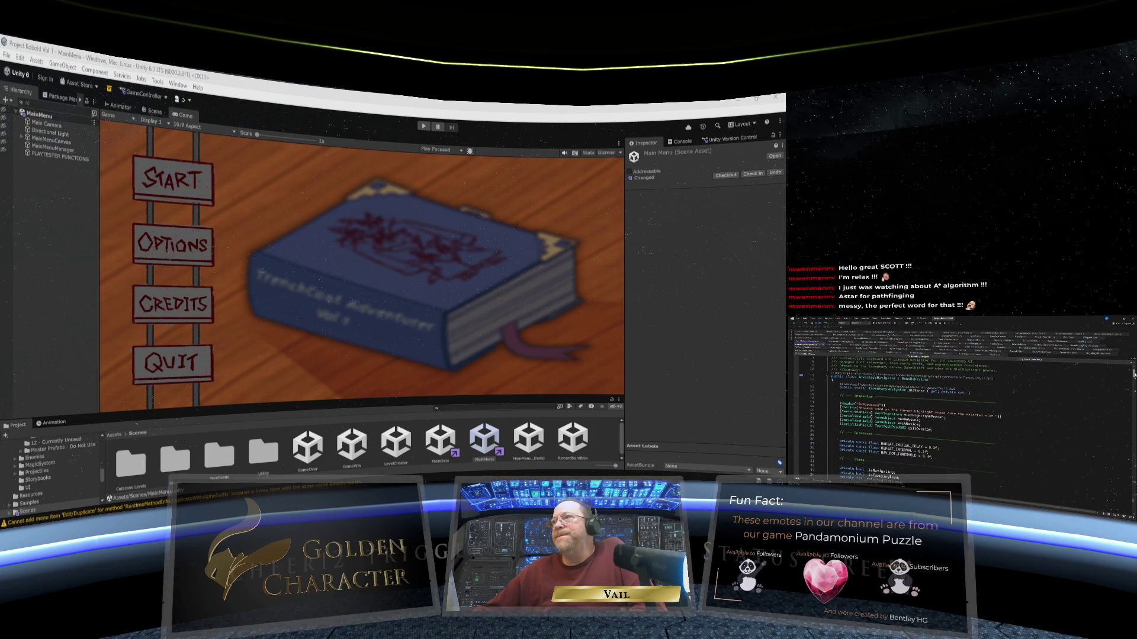
pyautogui.scroll(-1, 918, 402)
pyautogui.scroll(-7, 918, 409)
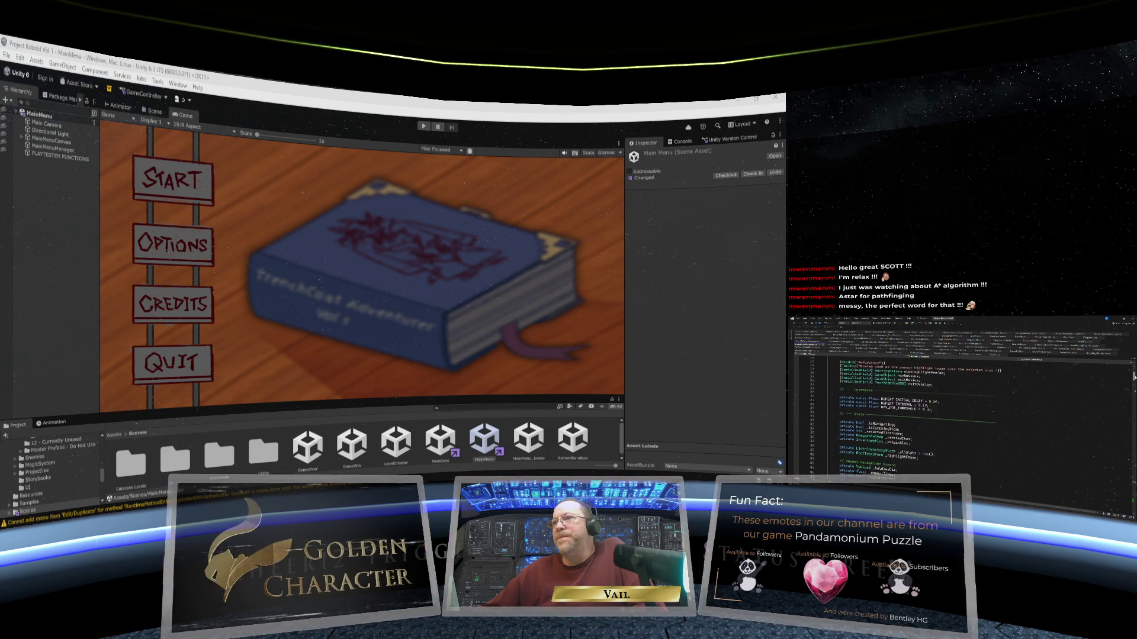
pyautogui.scroll(-1, 918, 408)
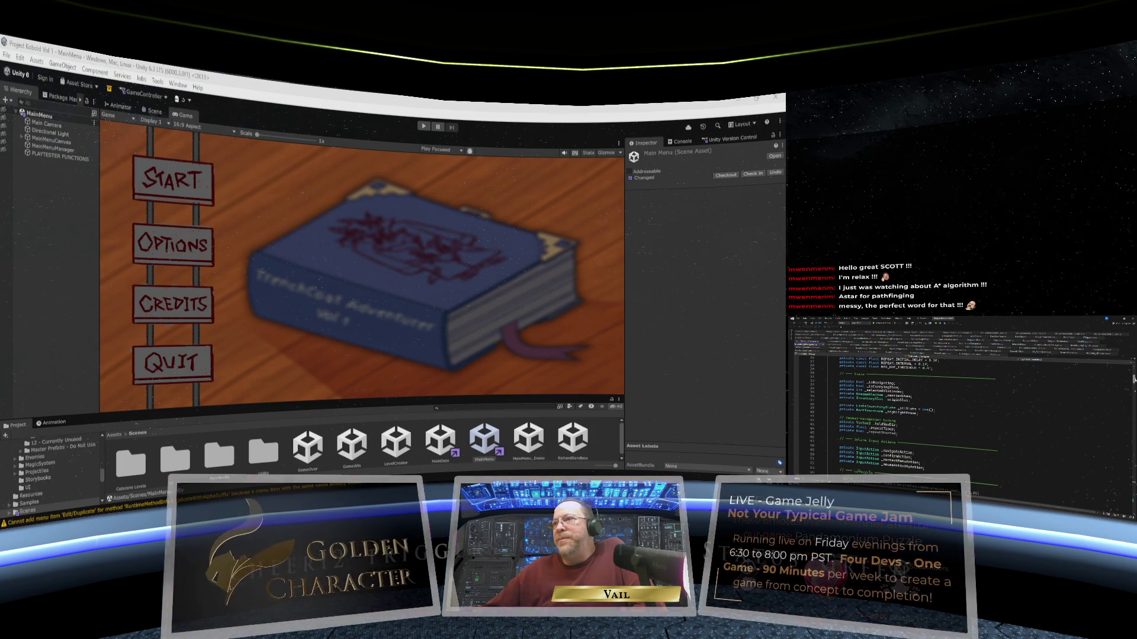
pyautogui.scroll(-1, 917, 408)
pyautogui.scroll(-3, 918, 408)
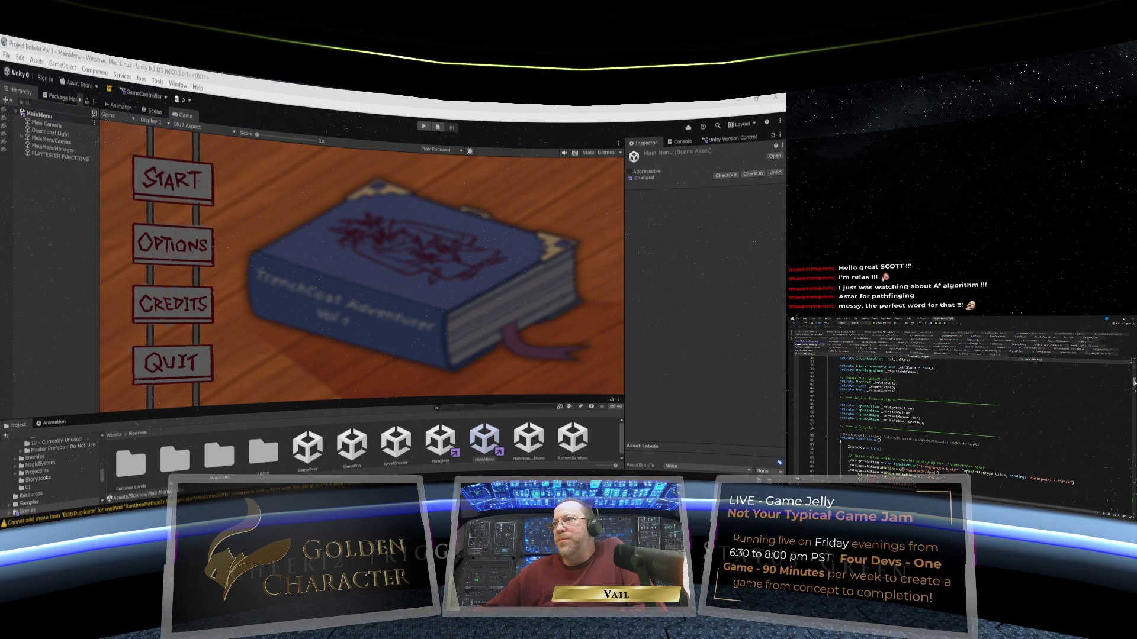
pyautogui.scroll(-1, 959, 403)
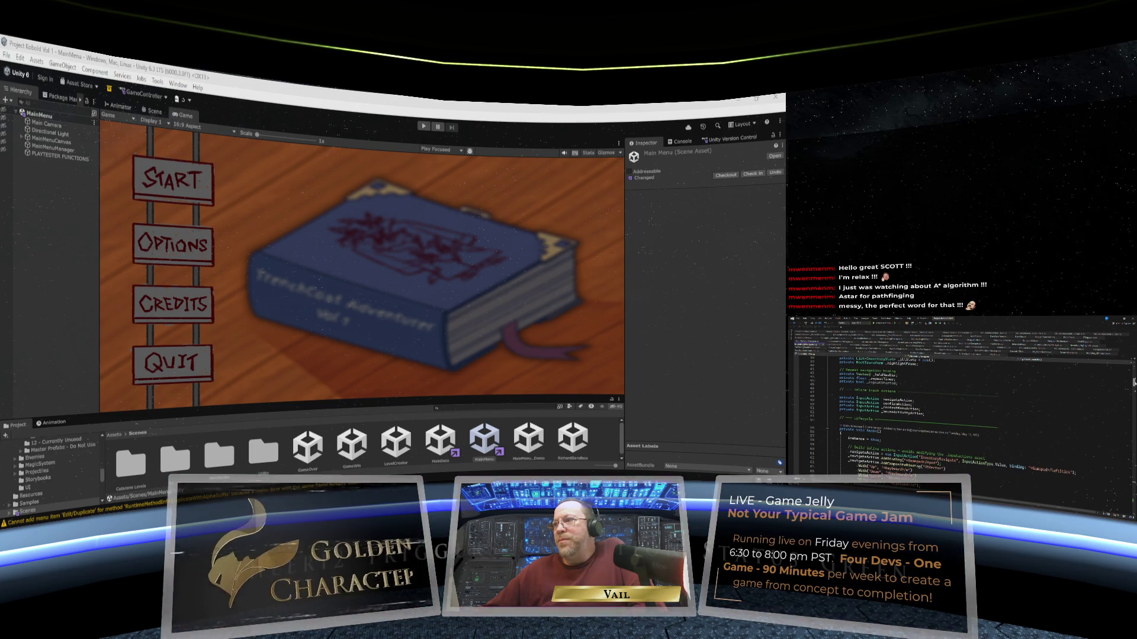
pyautogui.scroll(-2, 947, 403)
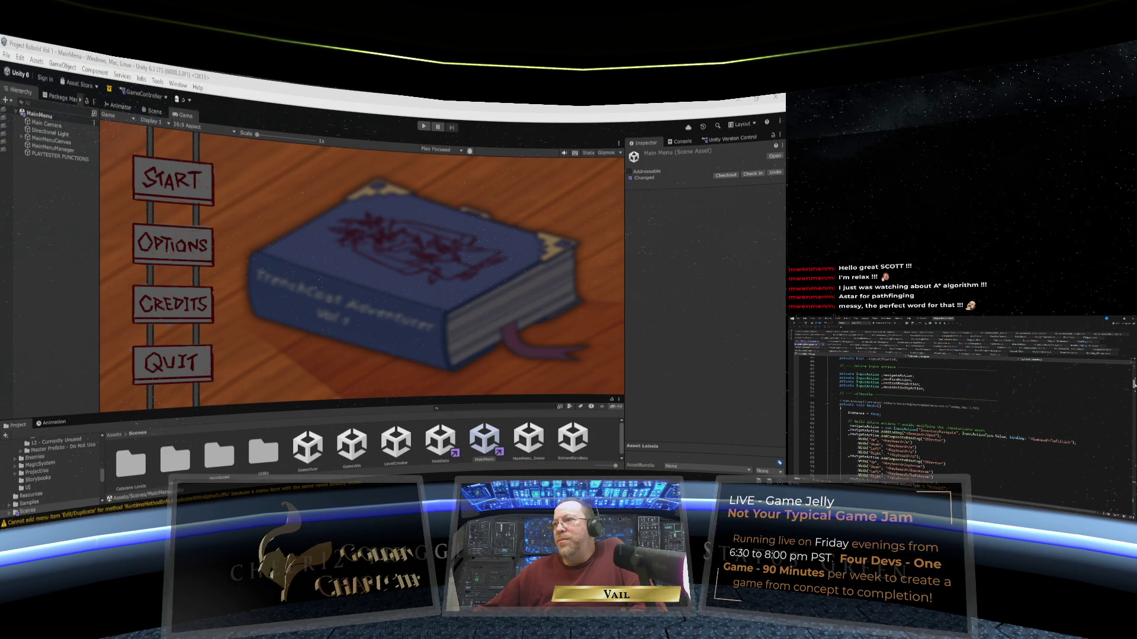
pyautogui.scroll(-3, 947, 414)
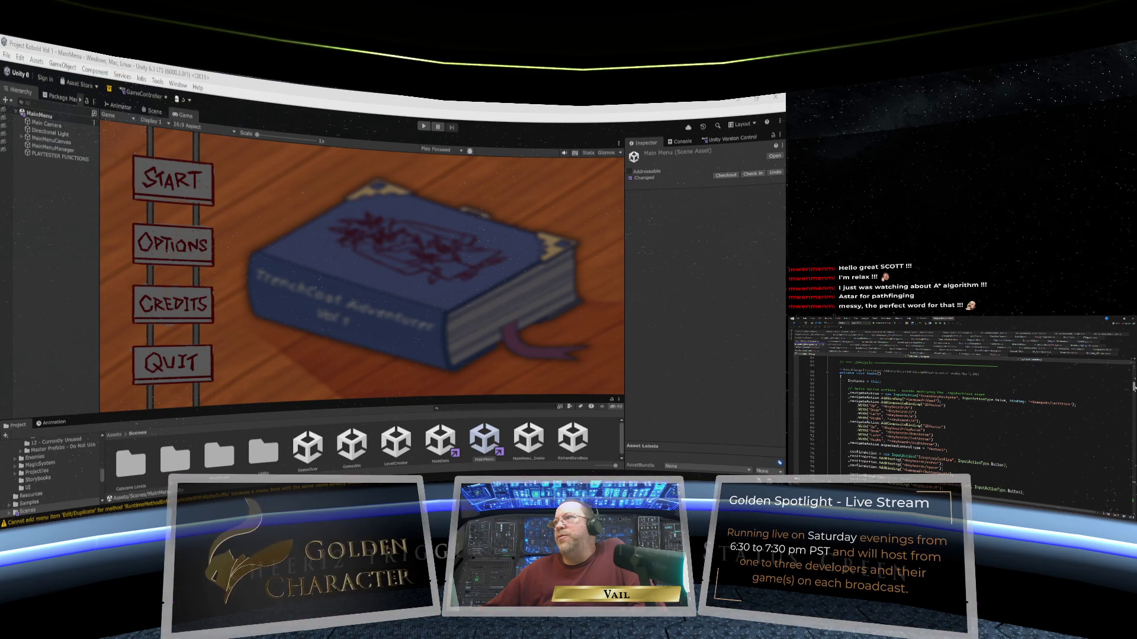
pyautogui.scroll(1, 947, 408)
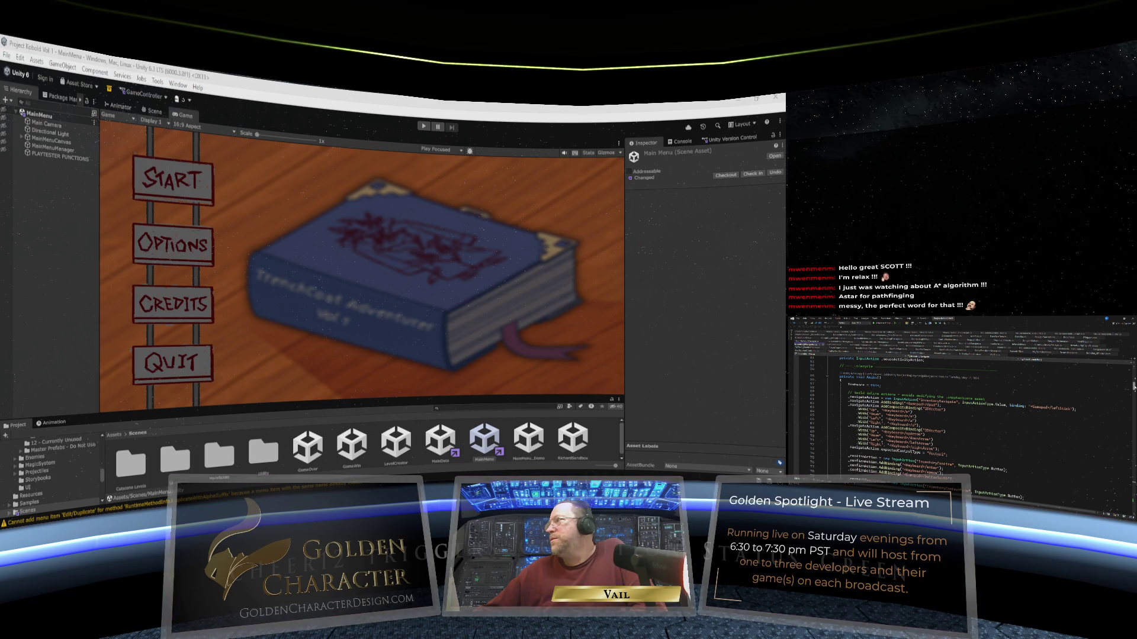
pyautogui.scroll(-8, 947, 414)
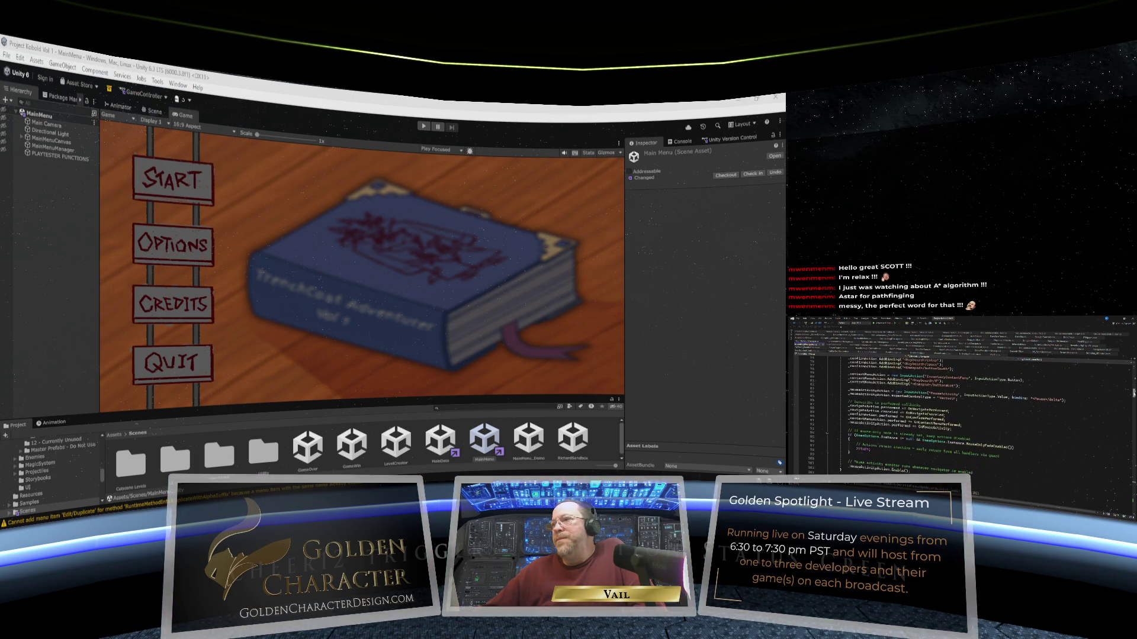
pyautogui.scroll(-1, 947, 415)
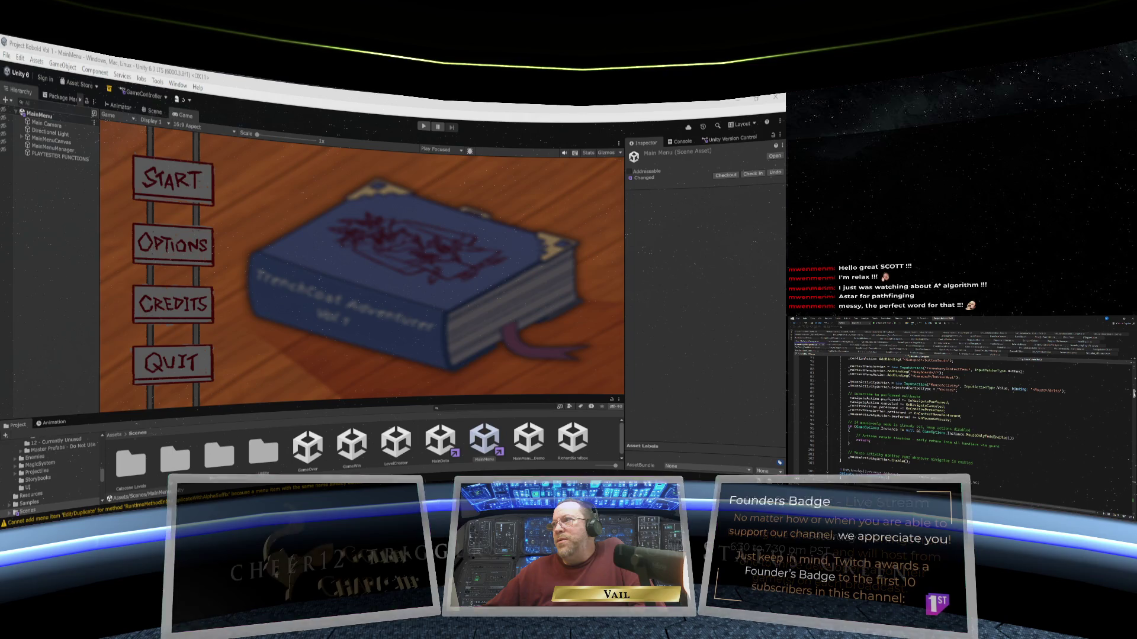
pyautogui.scroll(-4, 948, 414)
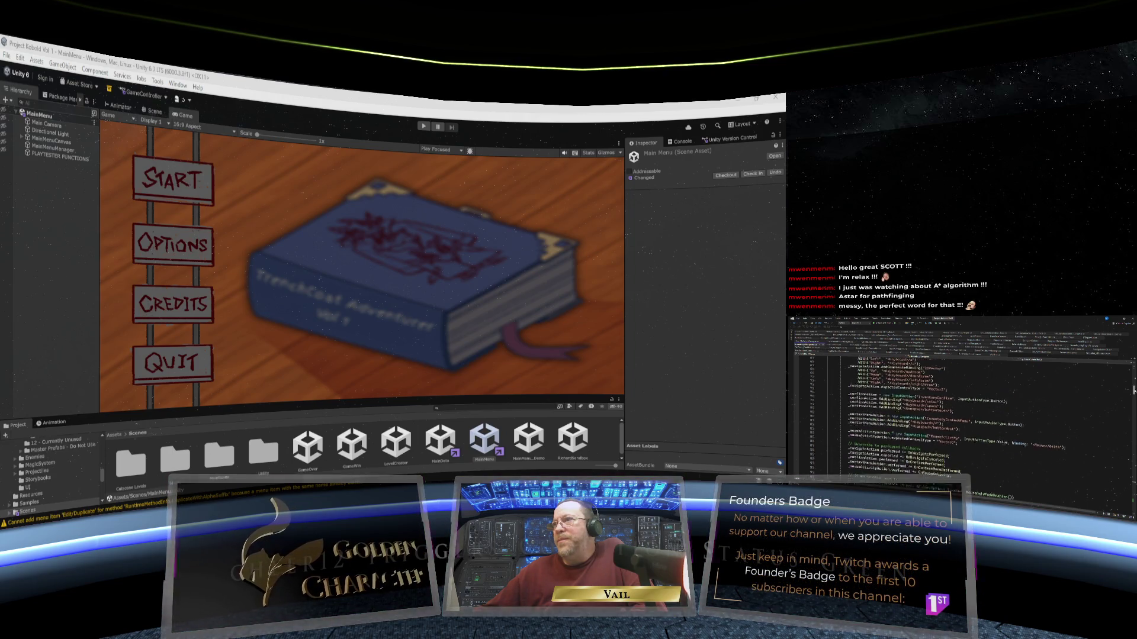
pyautogui.scroll(-1, 948, 414)
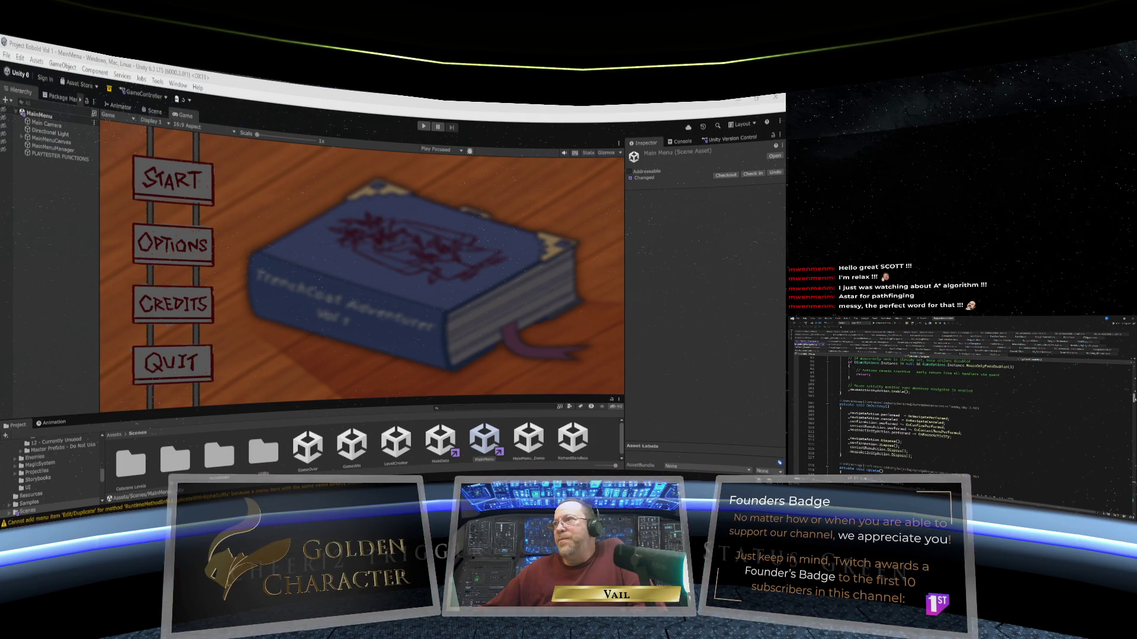
pyautogui.scroll(2, 947, 402)
pyautogui.scroll(12, 948, 414)
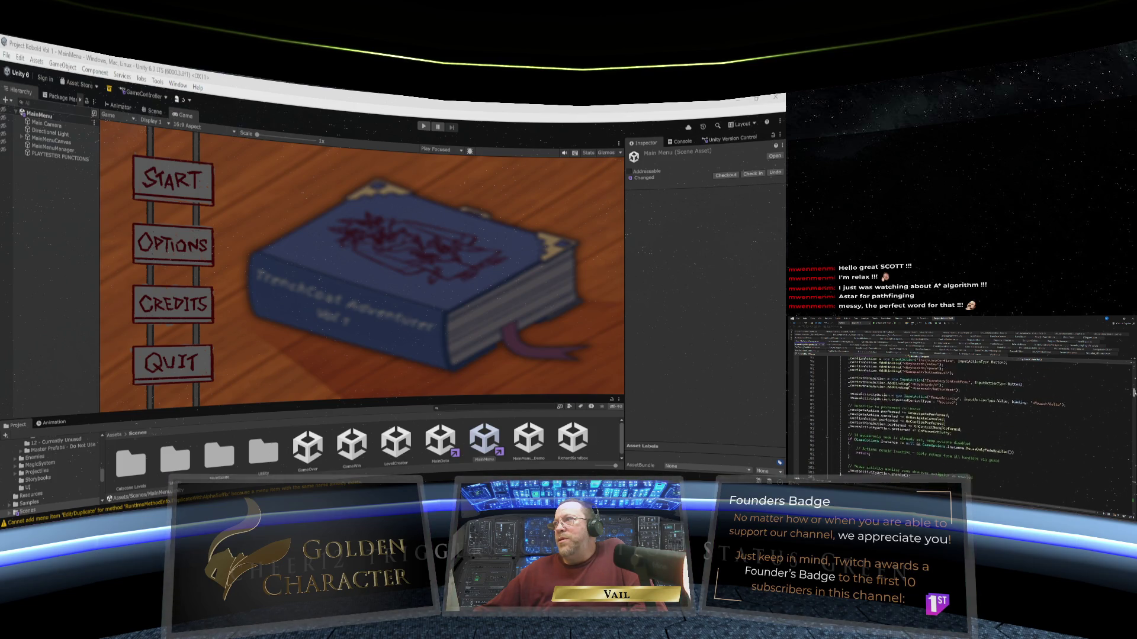
pyautogui.scroll(-18, 947, 415)
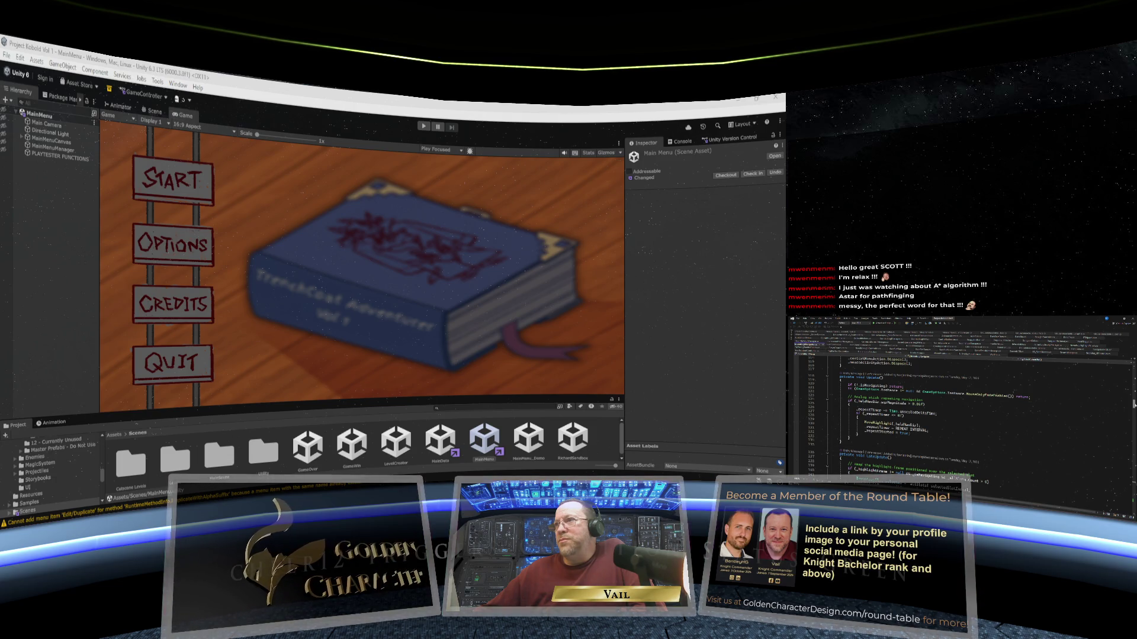
pyautogui.scroll(2, 1134, 404)
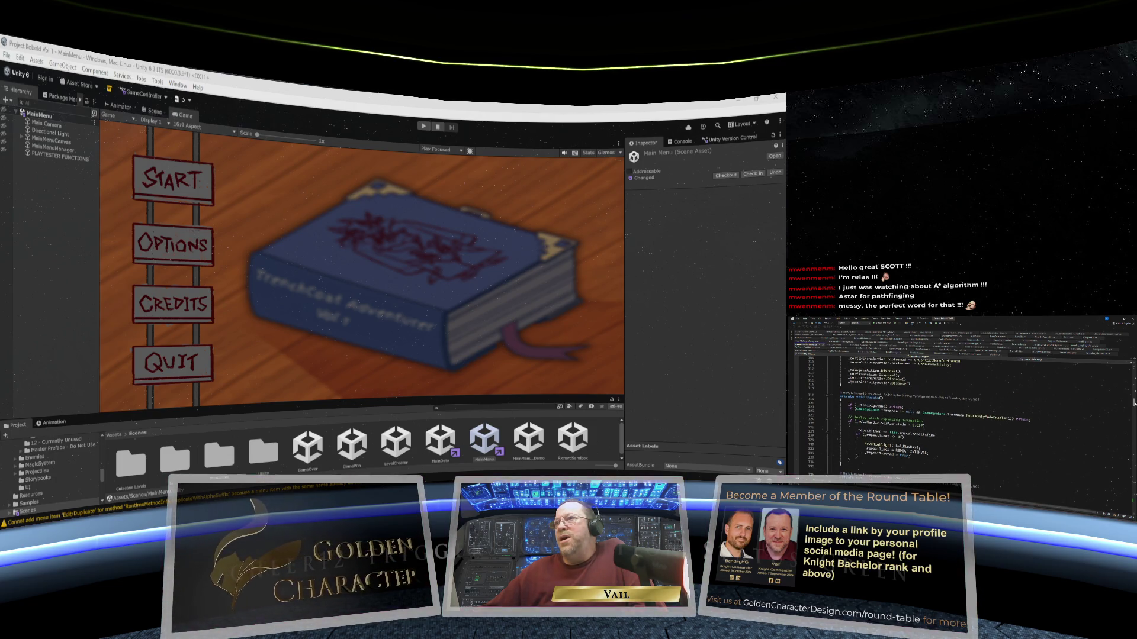
pyautogui.scroll(-7, 1133, 404)
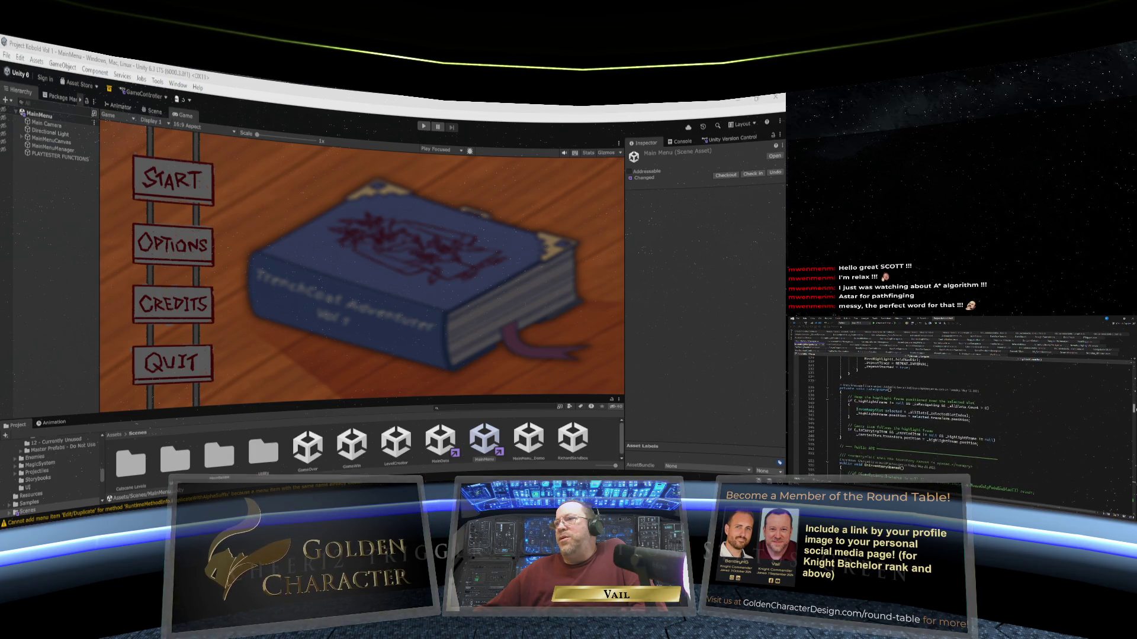
pyautogui.scroll(20, 1133, 404)
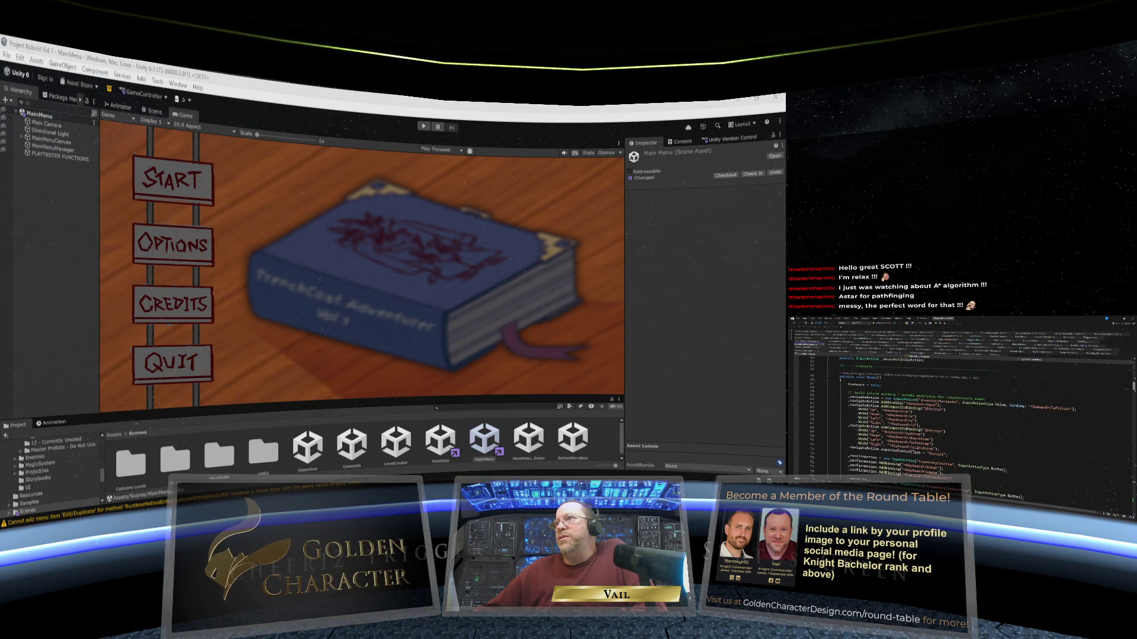
pyautogui.scroll(-9, 962, 415)
pyautogui.scroll(-8, 1134, 401)
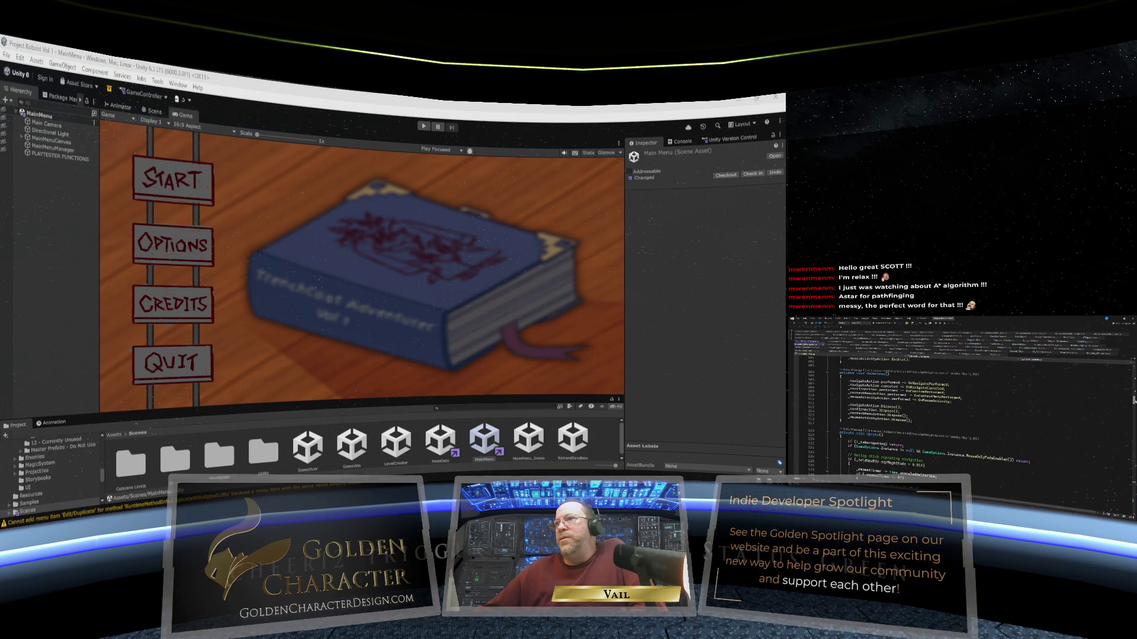
pyautogui.scroll(-2, 1134, 400)
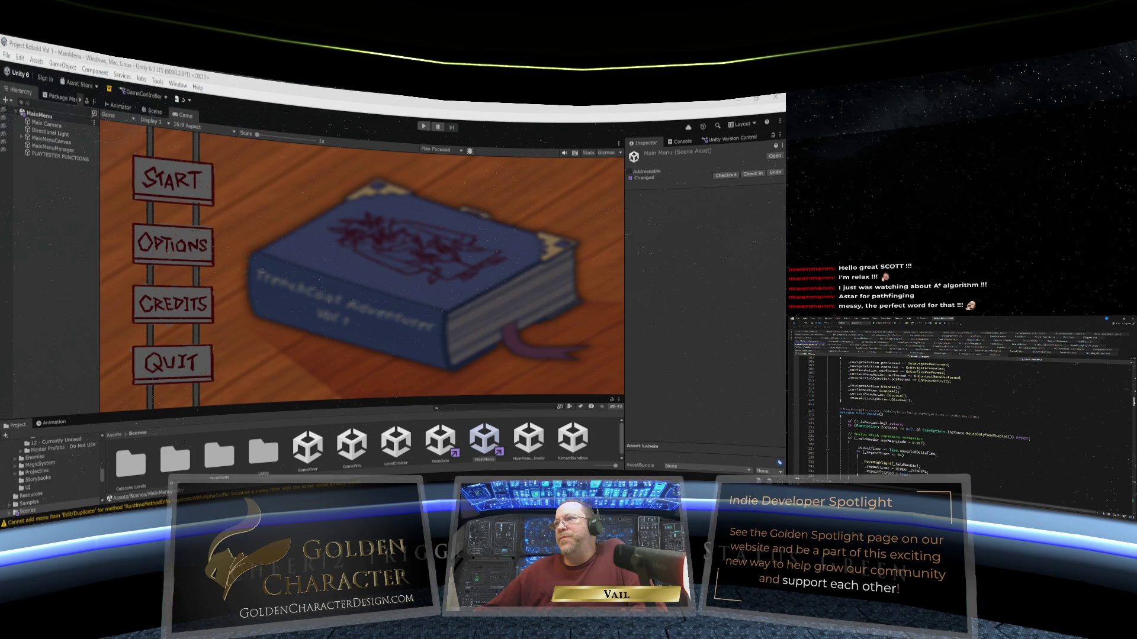
pyautogui.scroll(-2, 1134, 401)
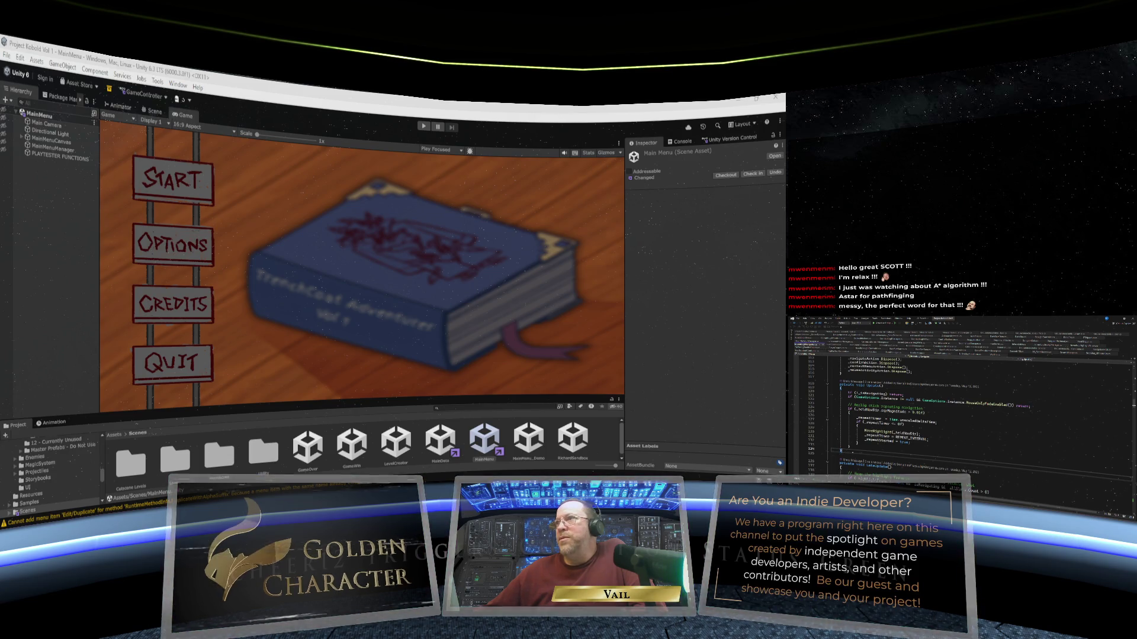
# Select lines 119–134 of the navigation code and apply a command from the Edit submenu.
pyautogui.moveTo(852, 448); pyautogui.dragTo(831, 383)
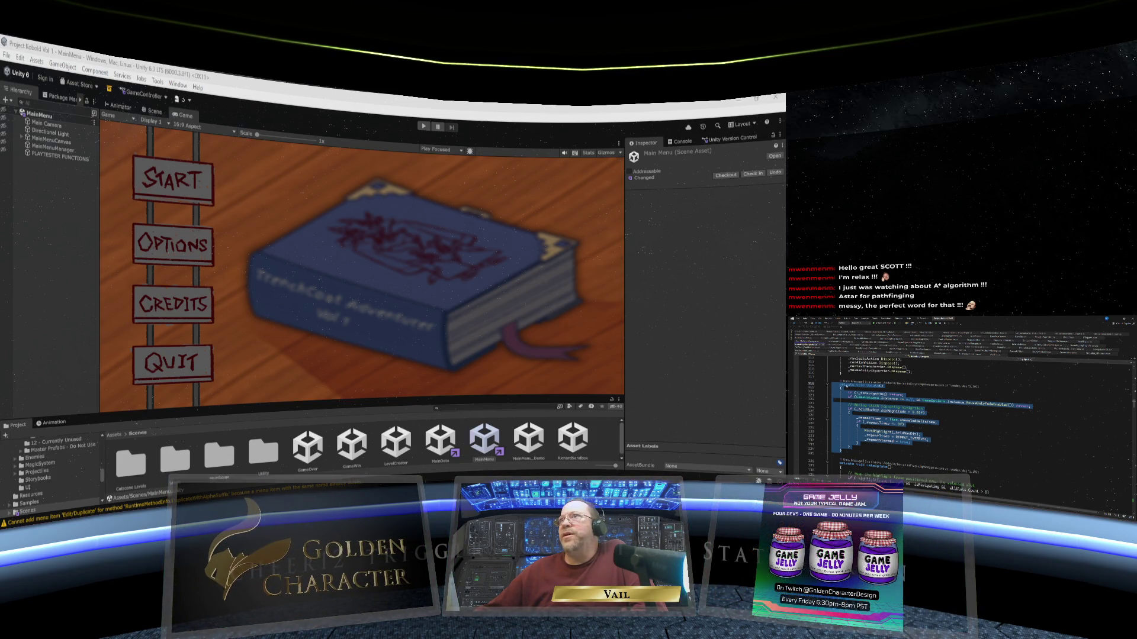
pyautogui.rightClick(845, 386)
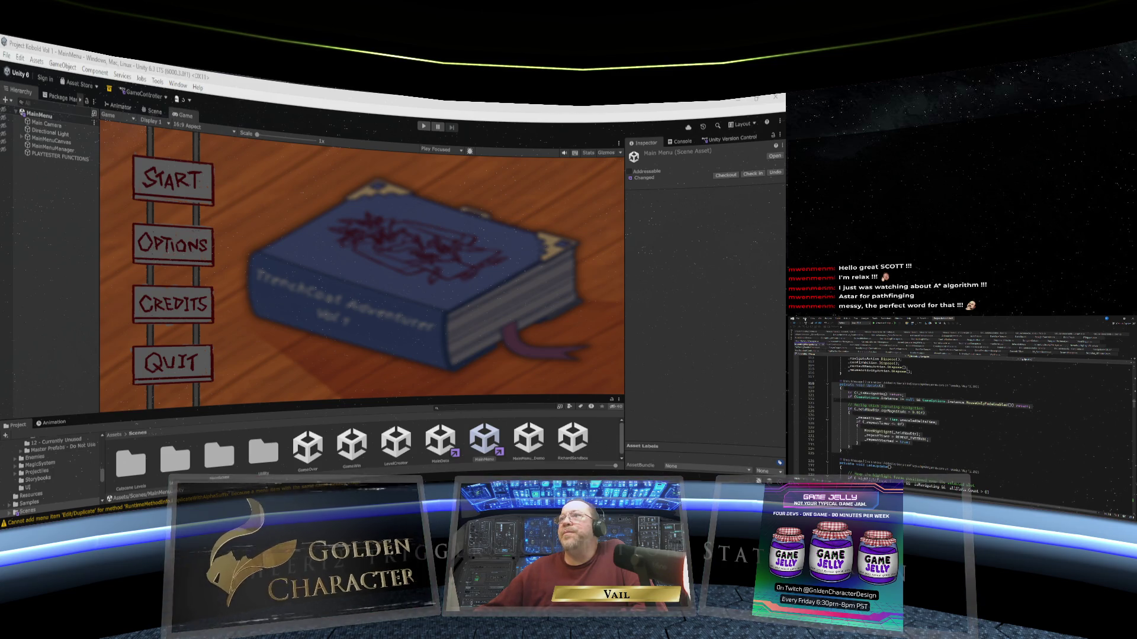
pyautogui.click(805, 320)
pyautogui.moveTo(841, 379)
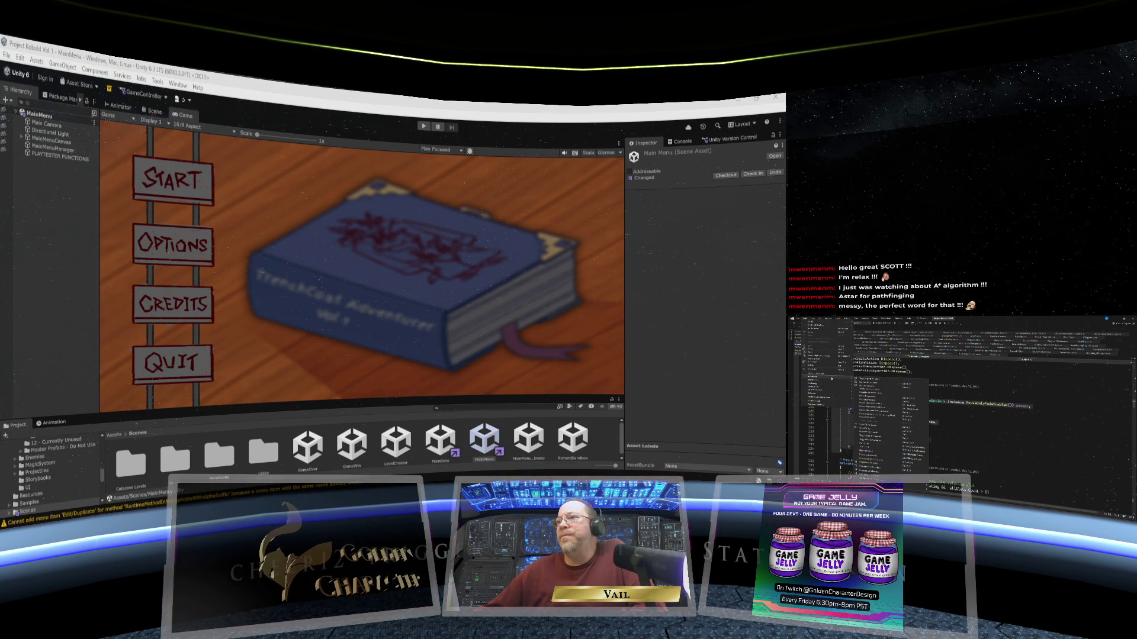
pyautogui.click(873, 439)
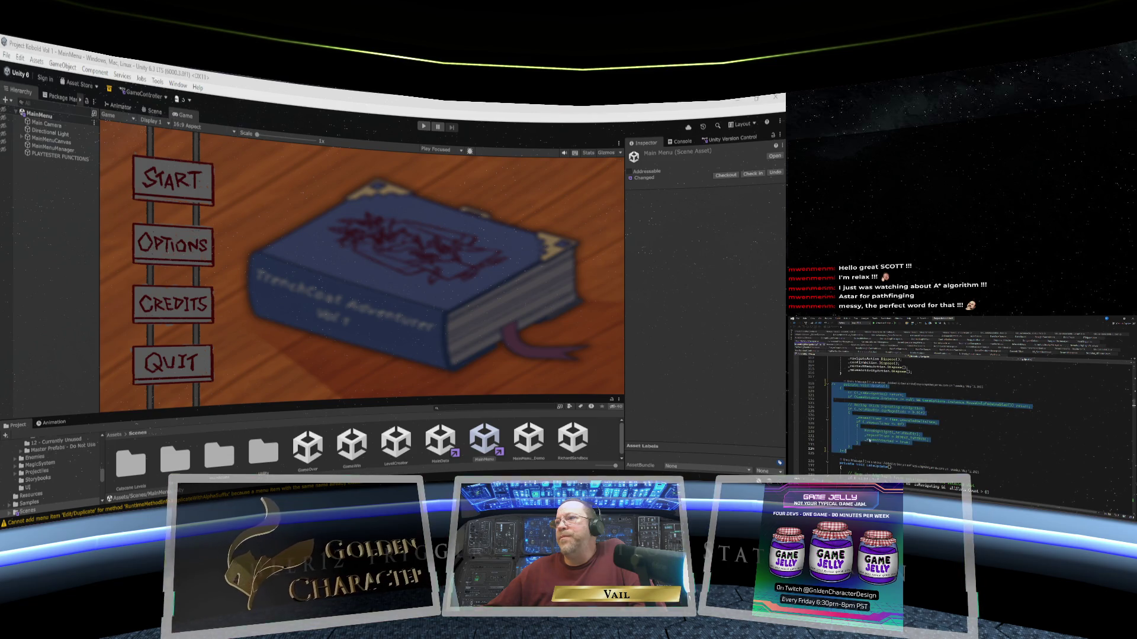
pyautogui.scroll(6, 962, 403)
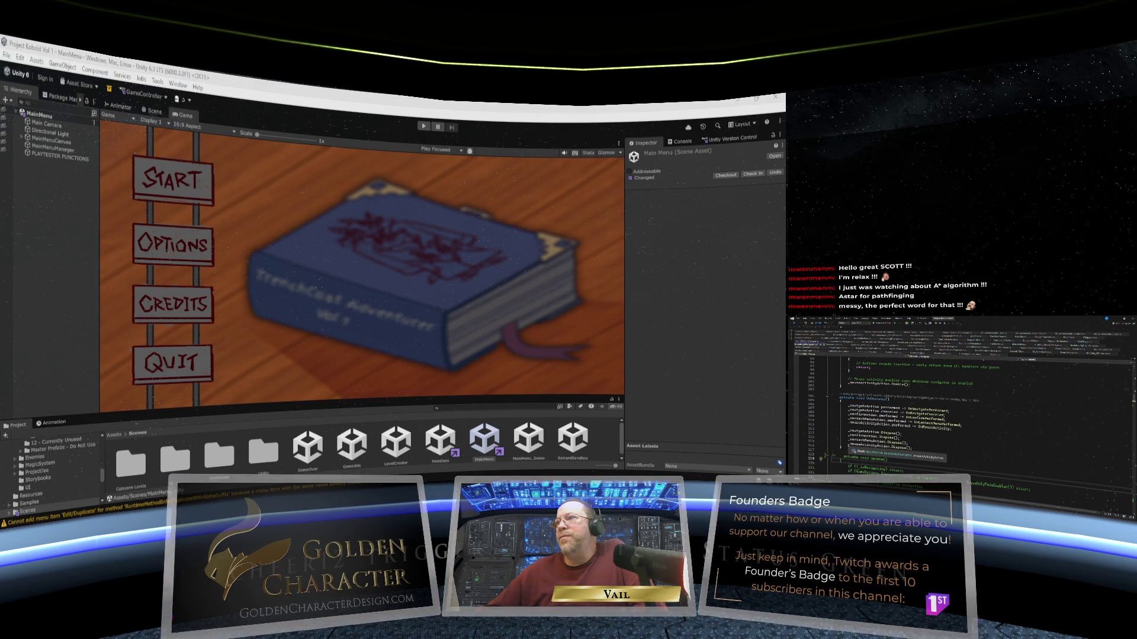
pyautogui.scroll(6, 962, 402)
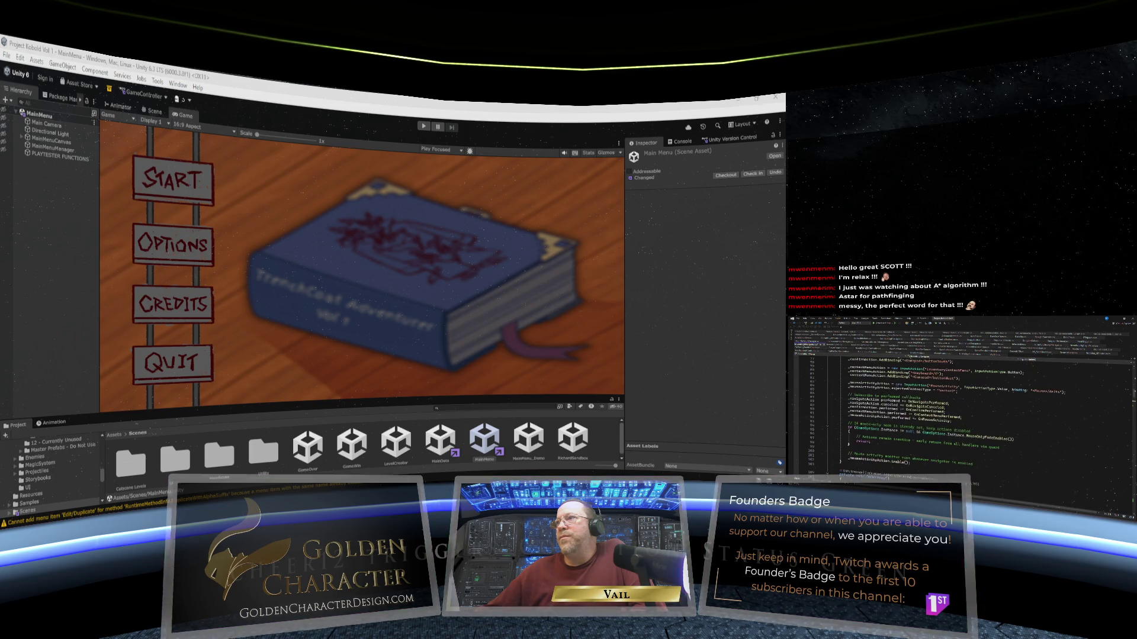
pyautogui.scroll(10, 962, 402)
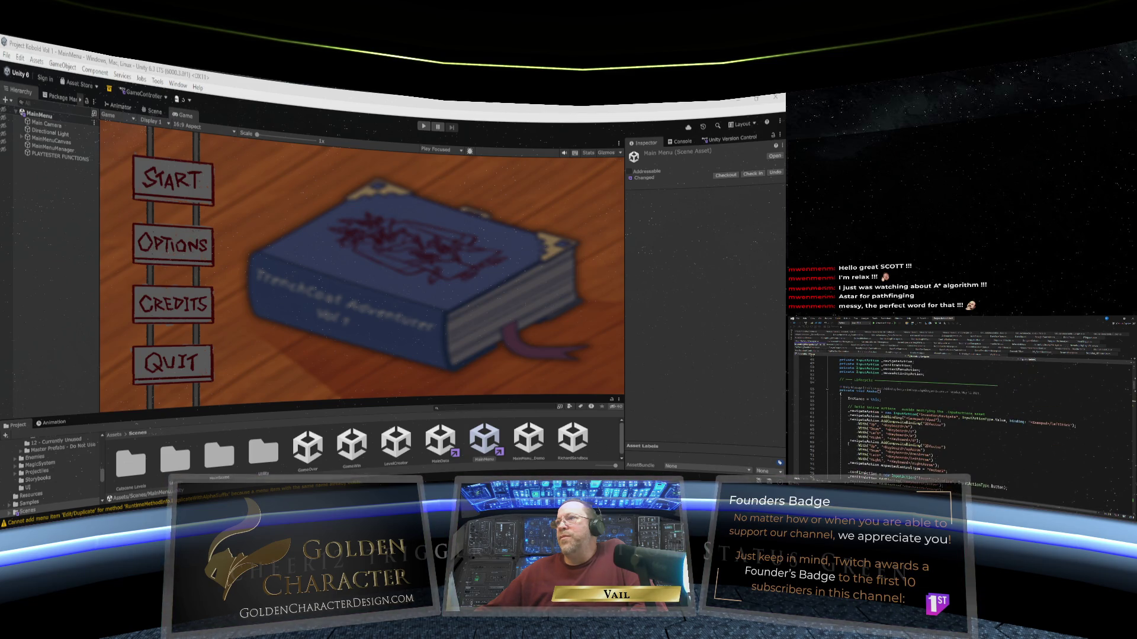
pyautogui.scroll(-4, 962, 402)
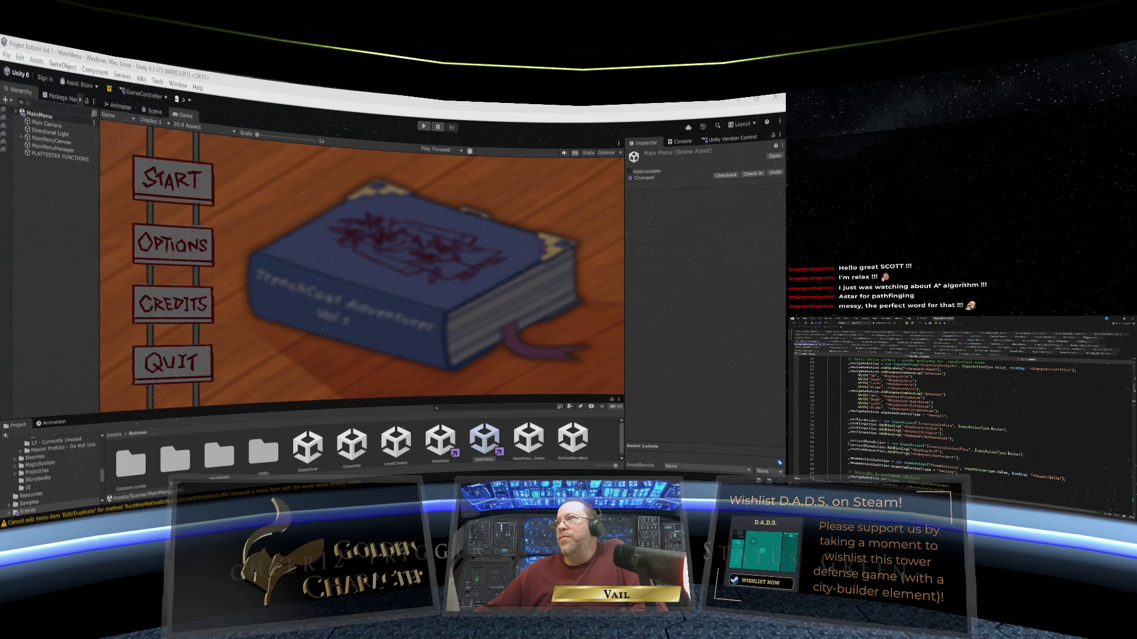
pyautogui.scroll(2, 962, 403)
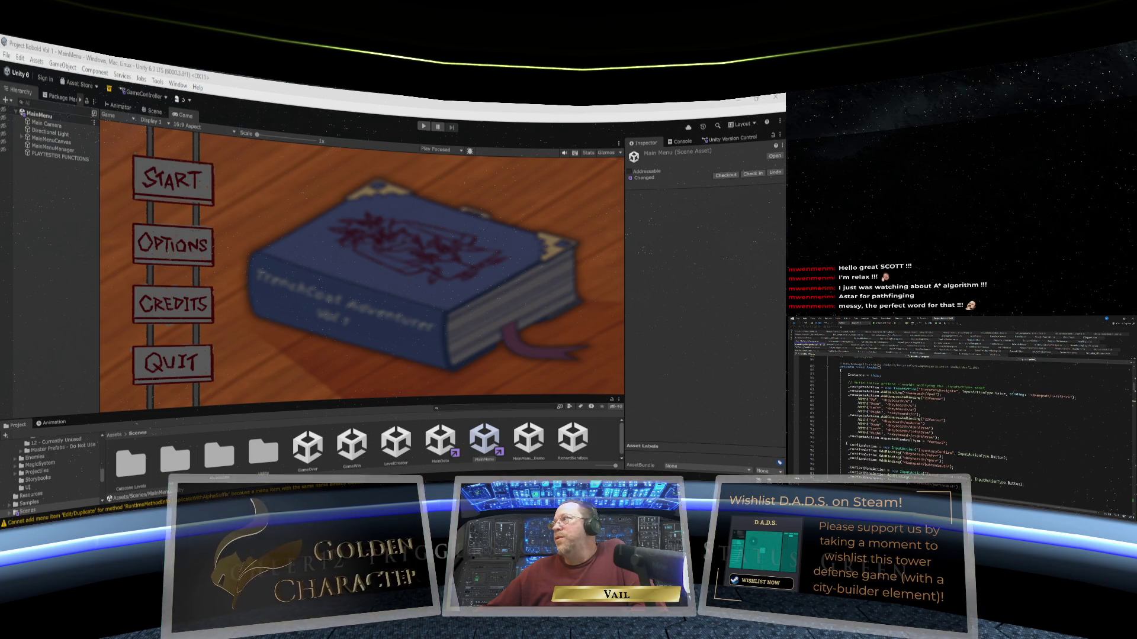
pyautogui.scroll(-10, 962, 403)
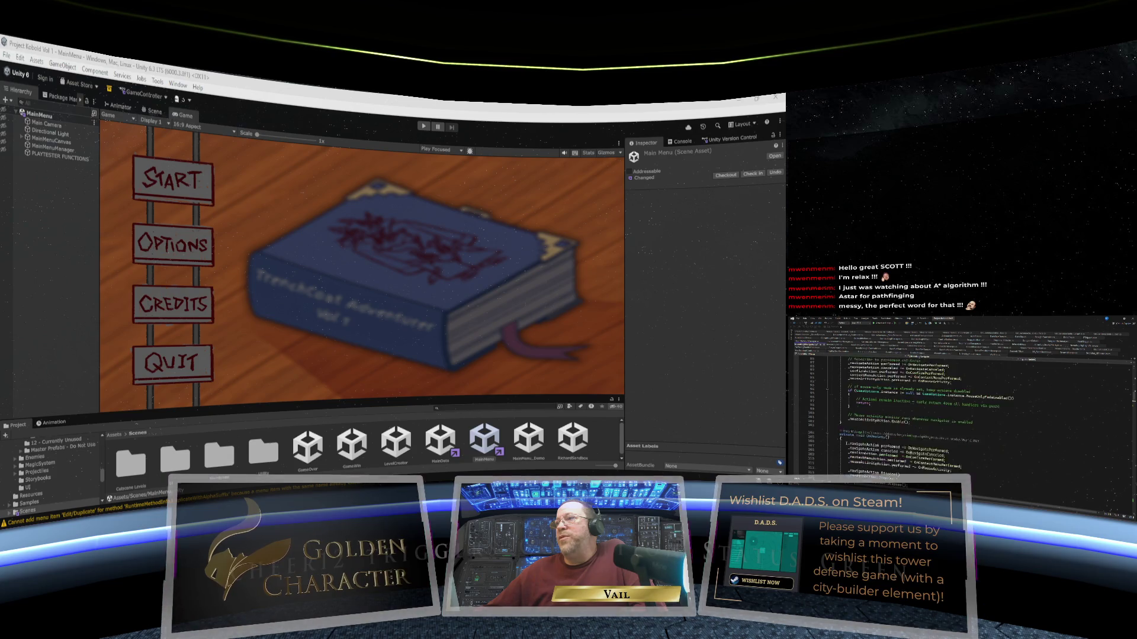
pyautogui.scroll(-12, 962, 403)
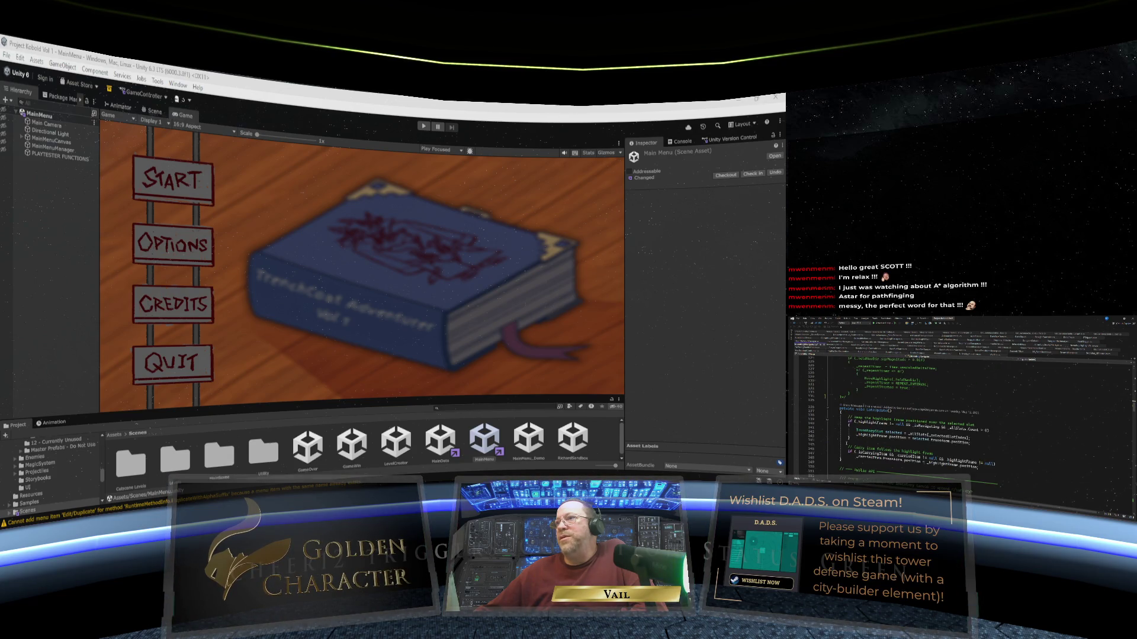
pyautogui.scroll(-1, 962, 402)
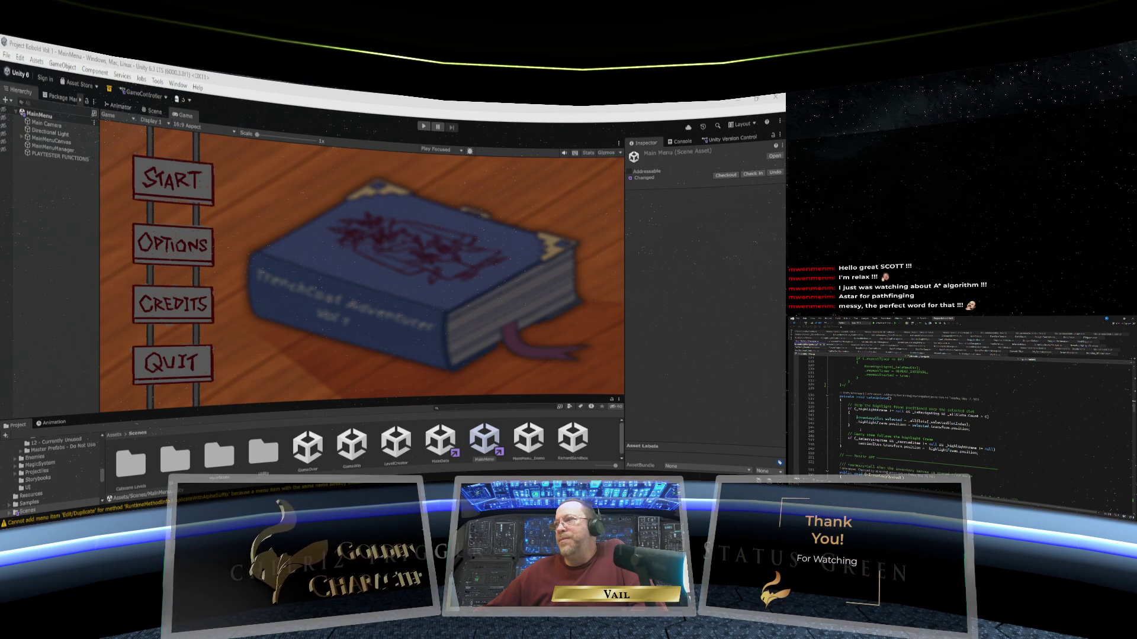
pyautogui.scroll(-3, 959, 414)
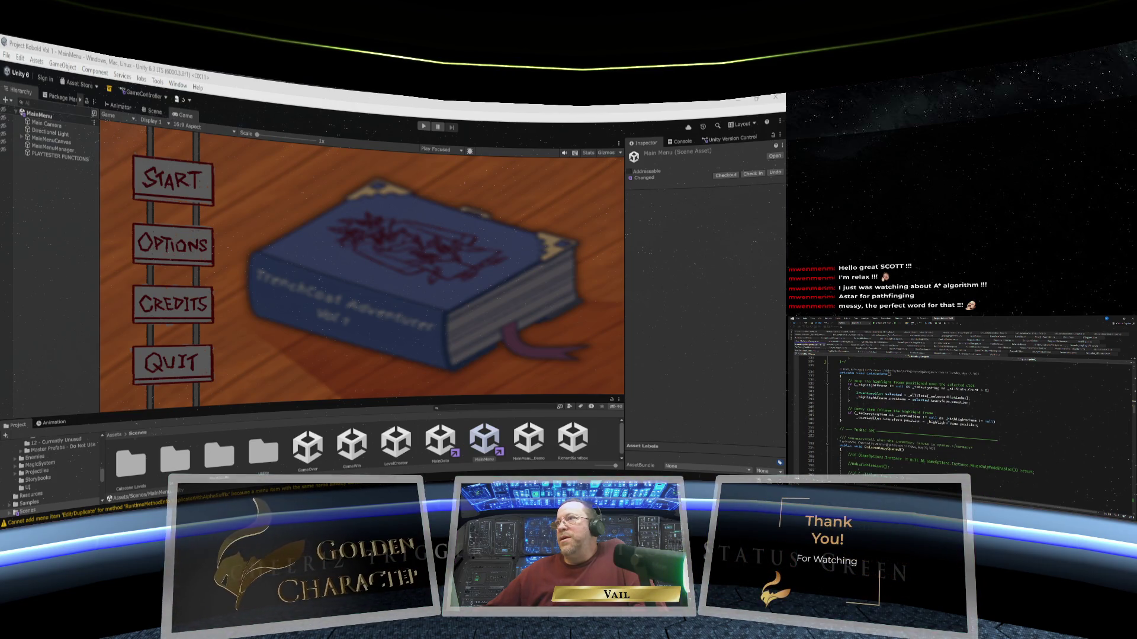
pyautogui.scroll(6, 959, 415)
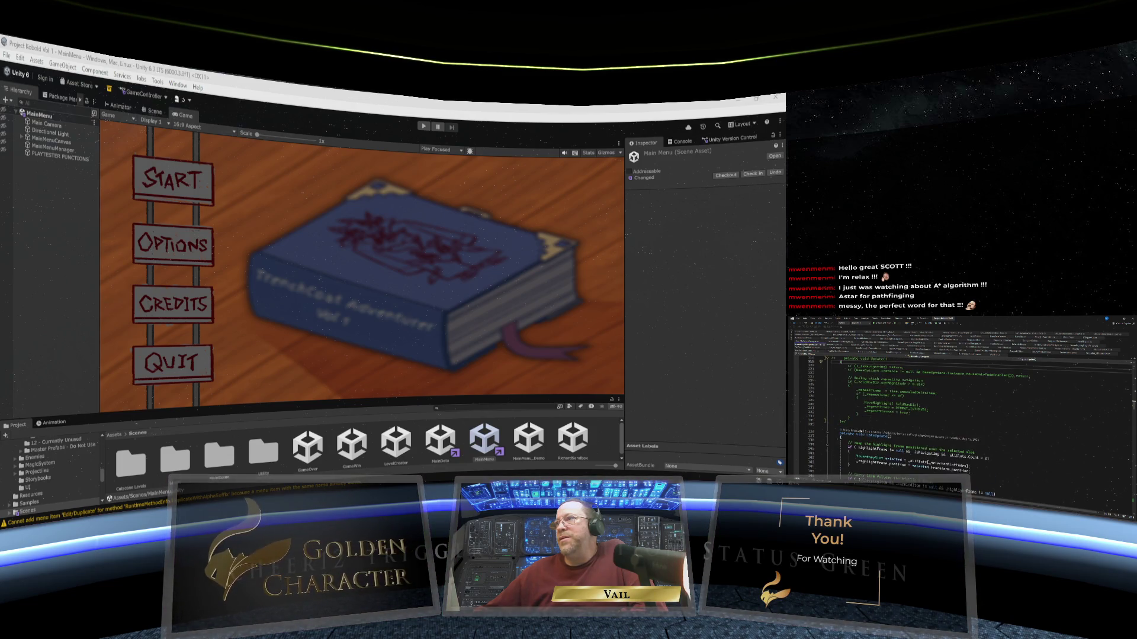
pyautogui.scroll(3, 959, 414)
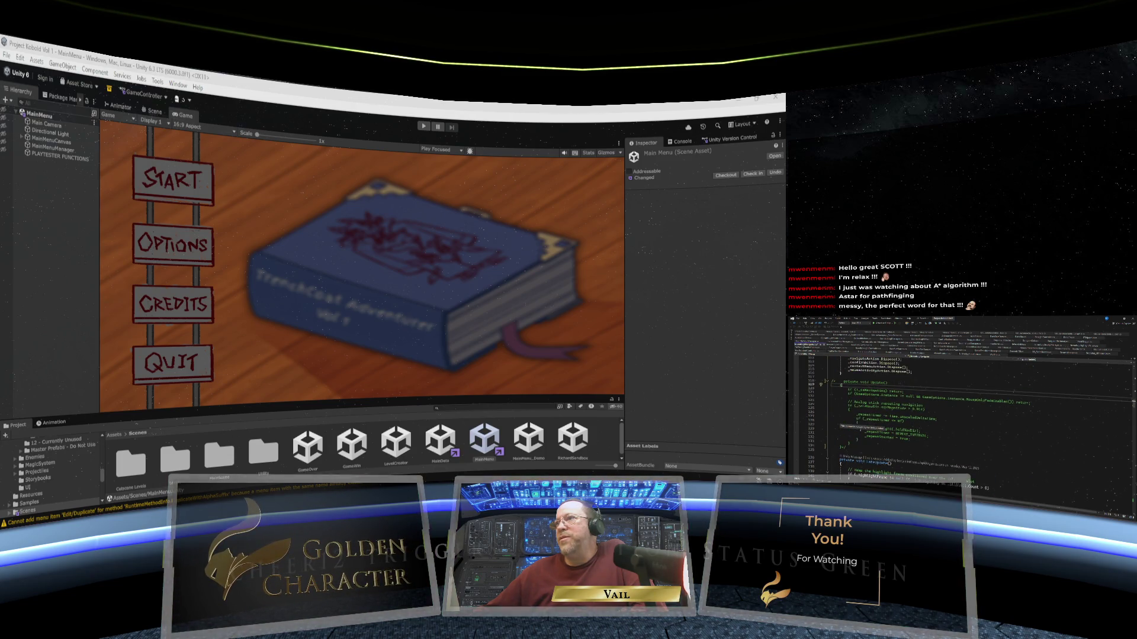
pyautogui.scroll(20, 959, 414)
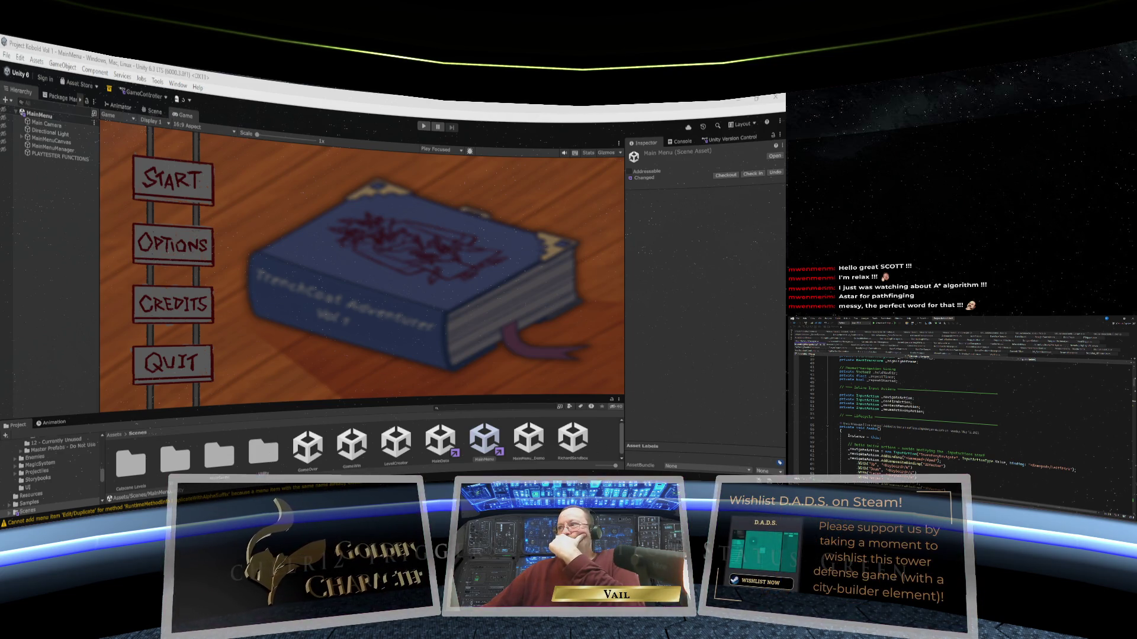
pyautogui.scroll(-1, 959, 415)
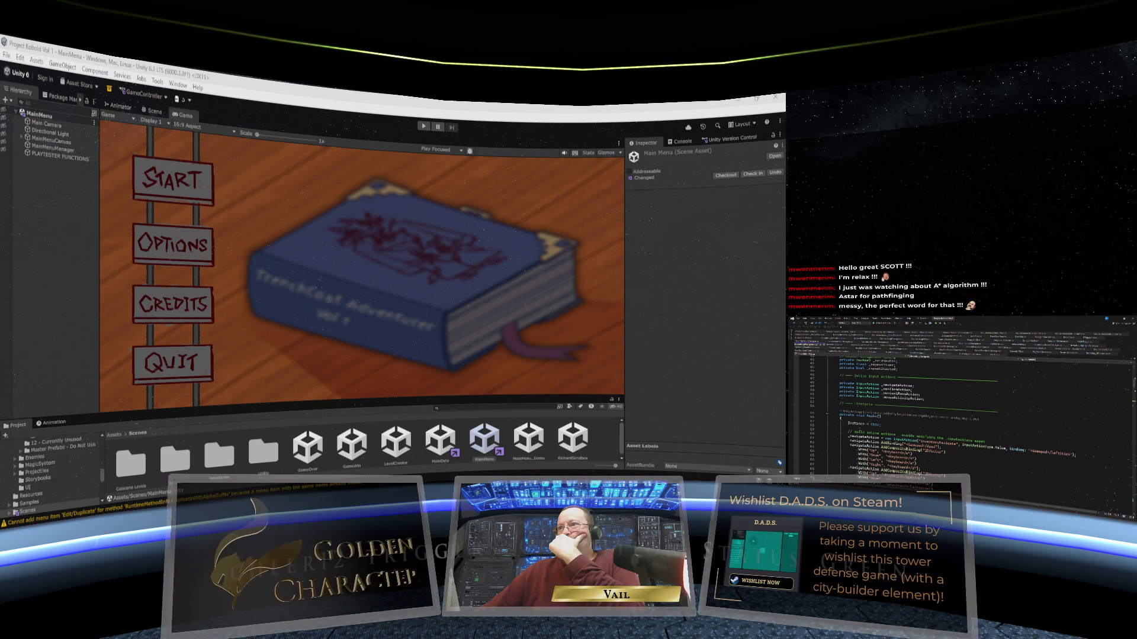
pyautogui.scroll(-1, 960, 414)
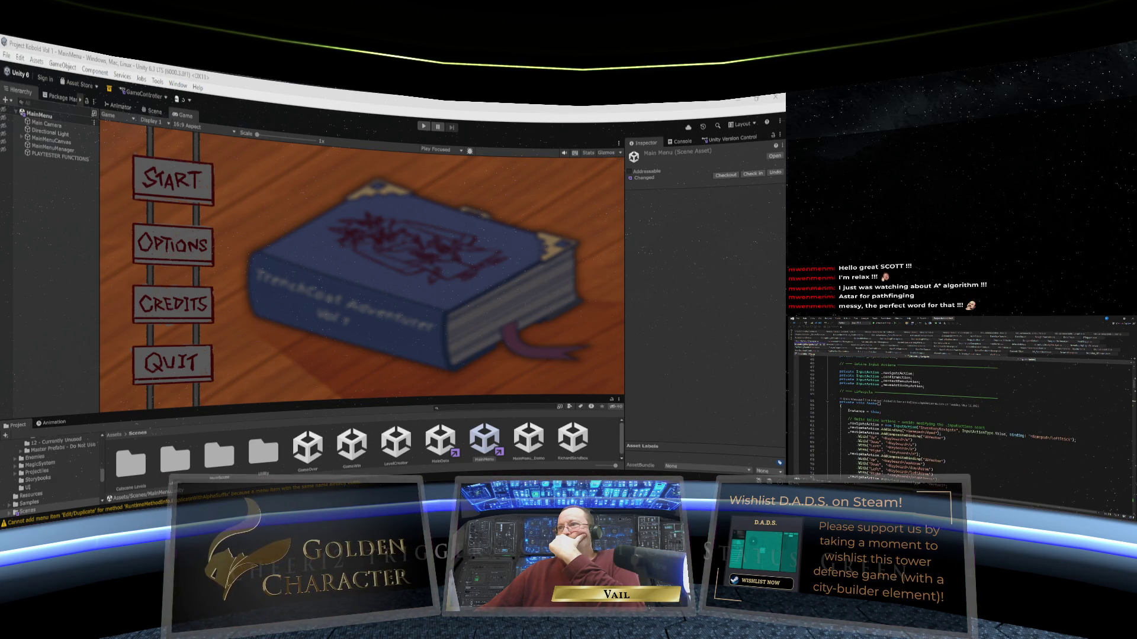
pyautogui.scroll(-3, 959, 414)
pyautogui.scroll(-2, 959, 415)
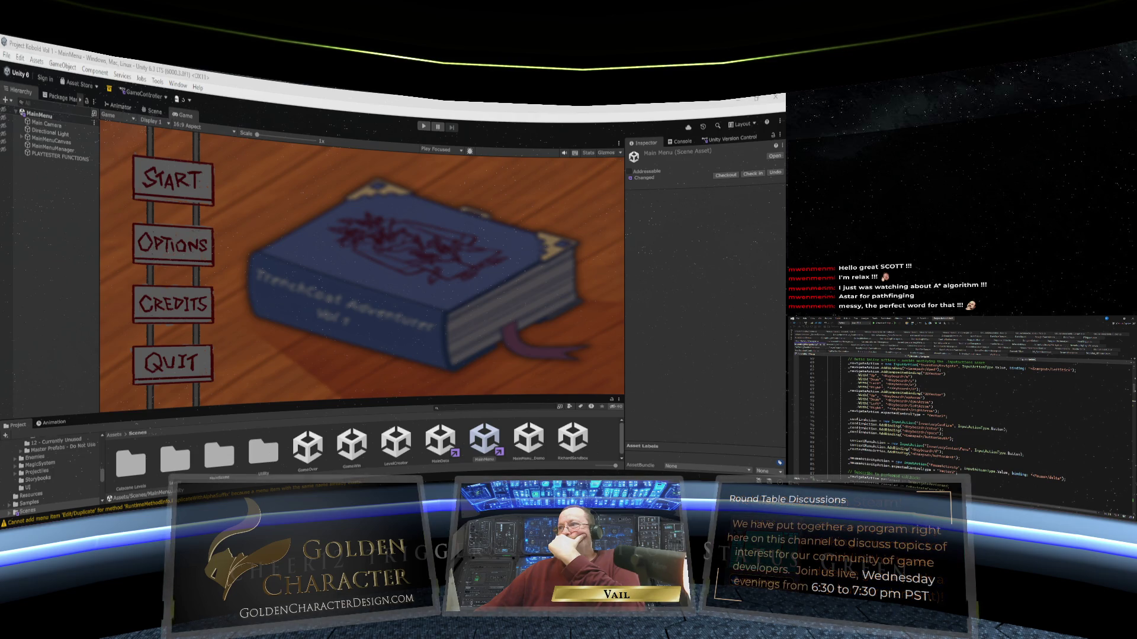
pyautogui.scroll(-1, 959, 414)
pyautogui.scroll(-2, 959, 414)
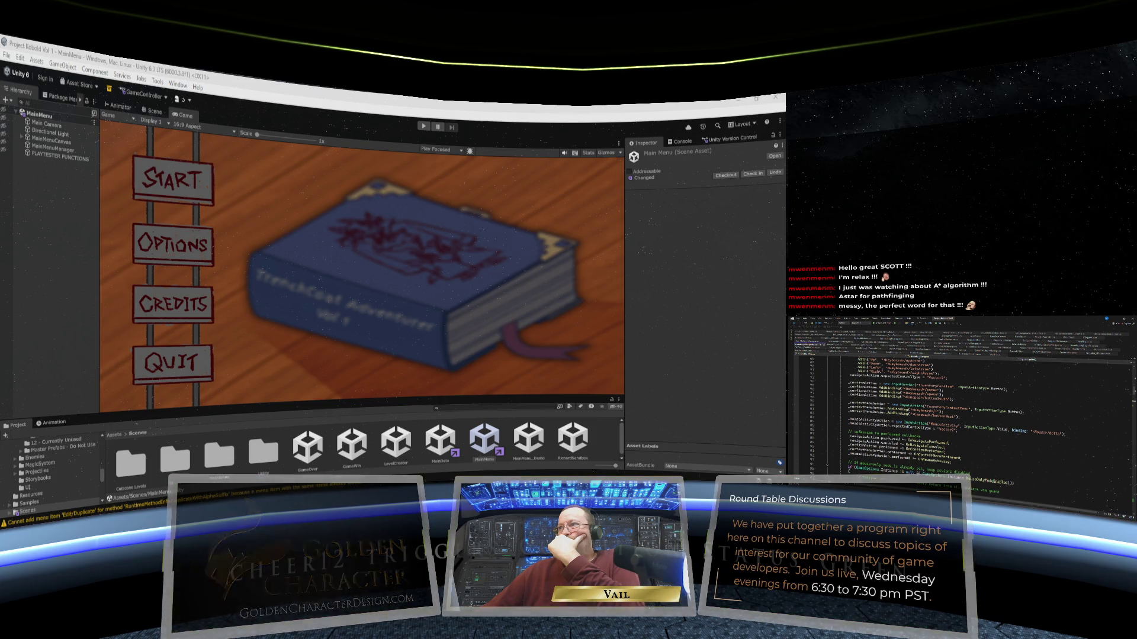
pyautogui.scroll(-9, 959, 415)
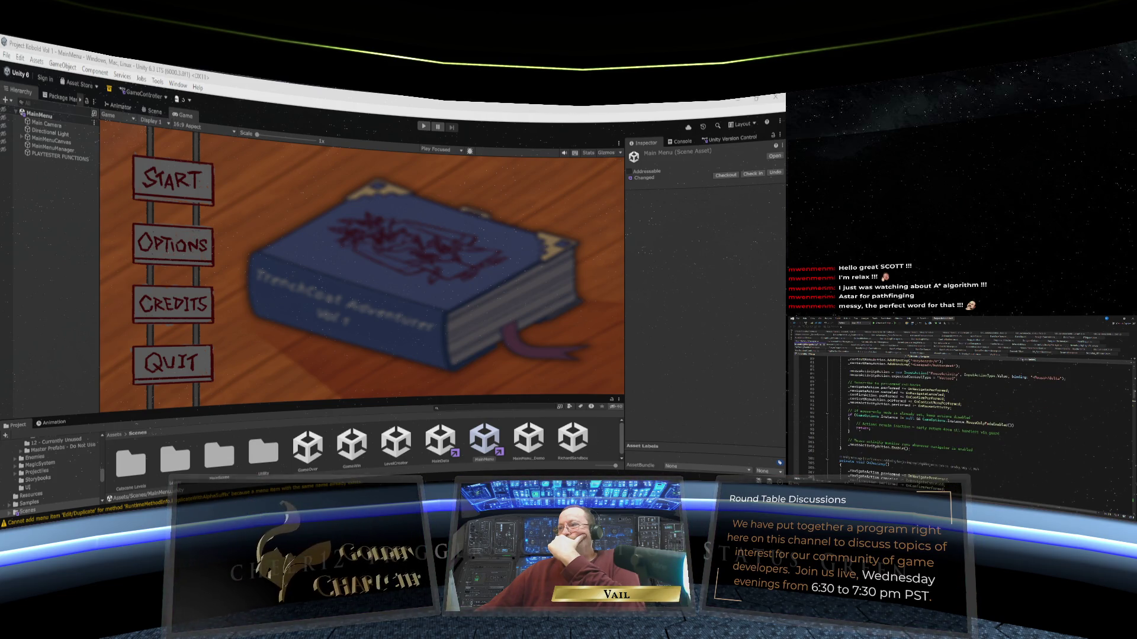
pyautogui.scroll(-11, 959, 415)
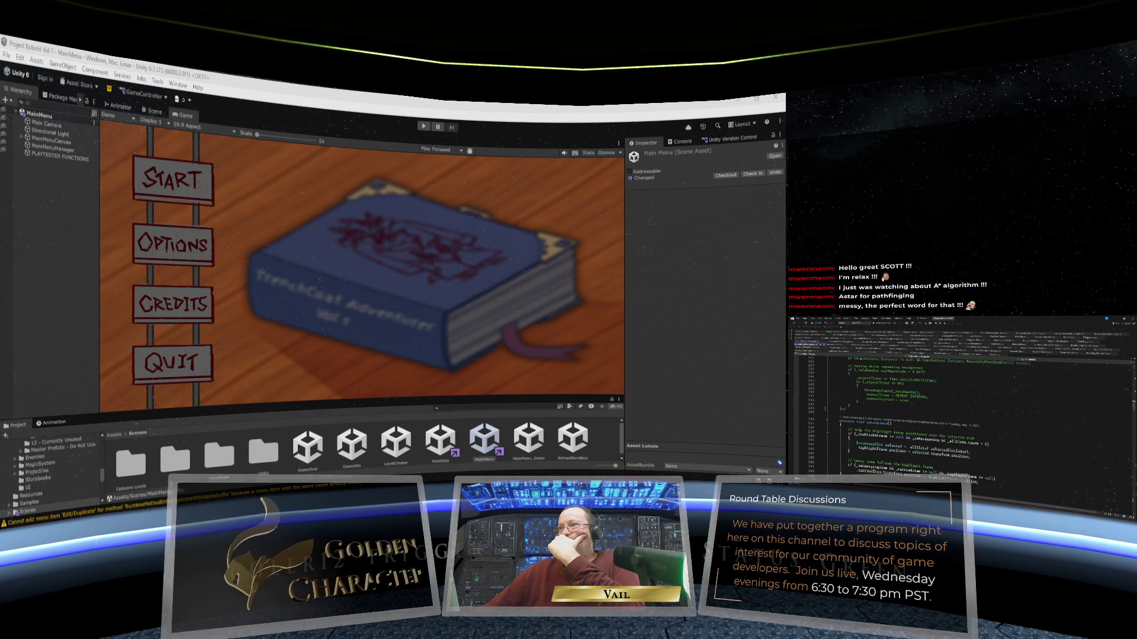
pyautogui.scroll(-4, 959, 414)
pyautogui.scroll(-10, 959, 415)
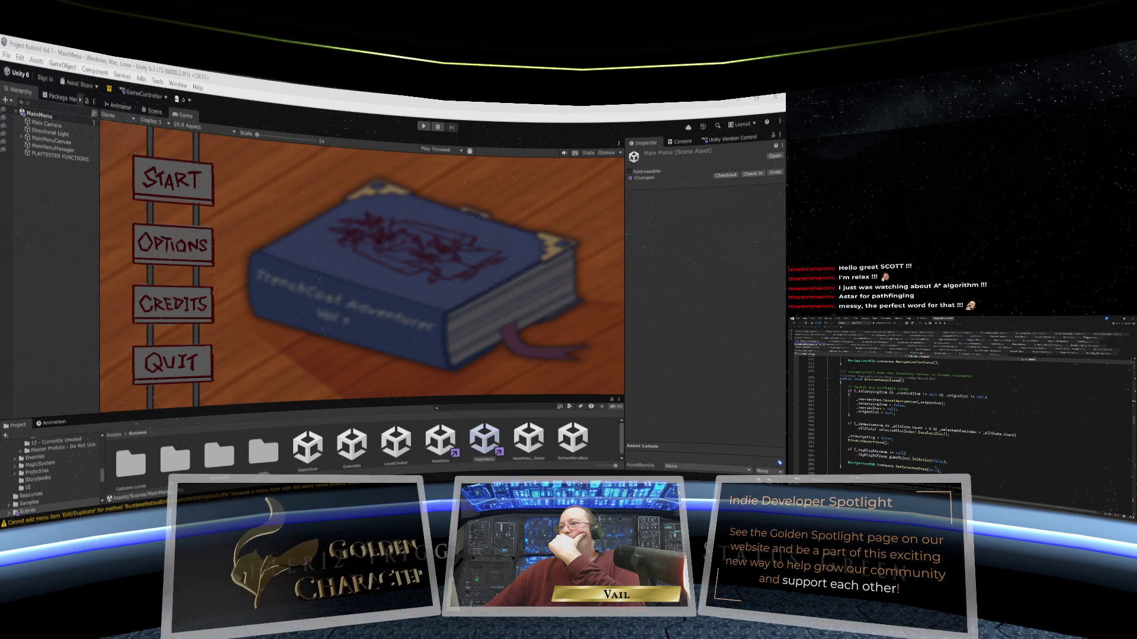
pyautogui.click(1102, 350)
pyautogui.scroll(10, 959, 403)
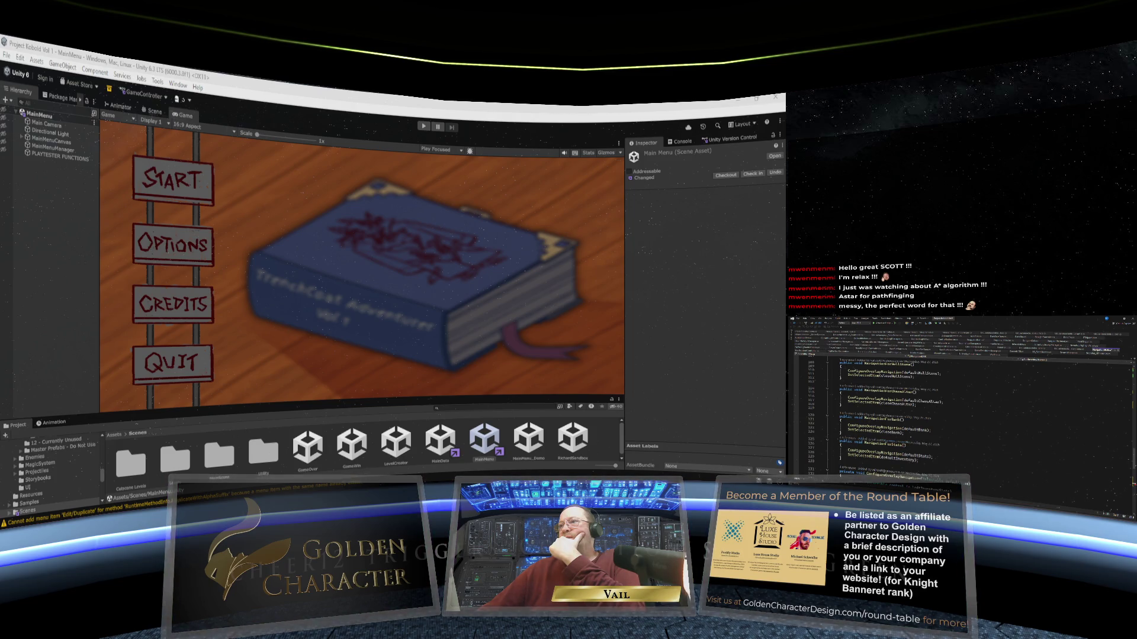
pyautogui.scroll(2, 927, 391)
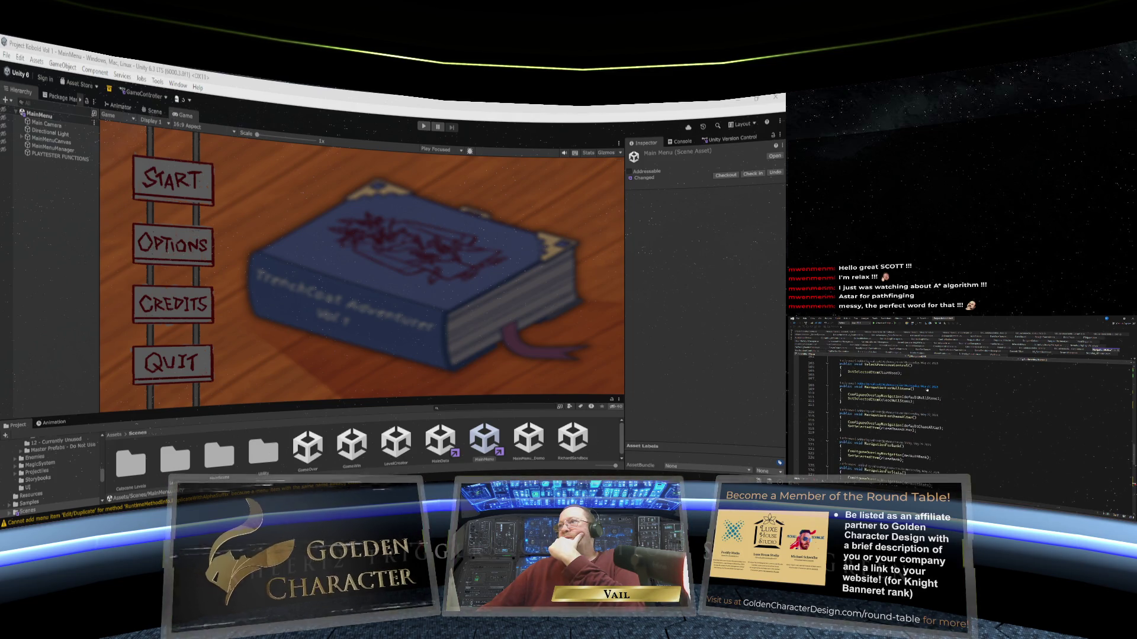
pyautogui.scroll(3, 947, 408)
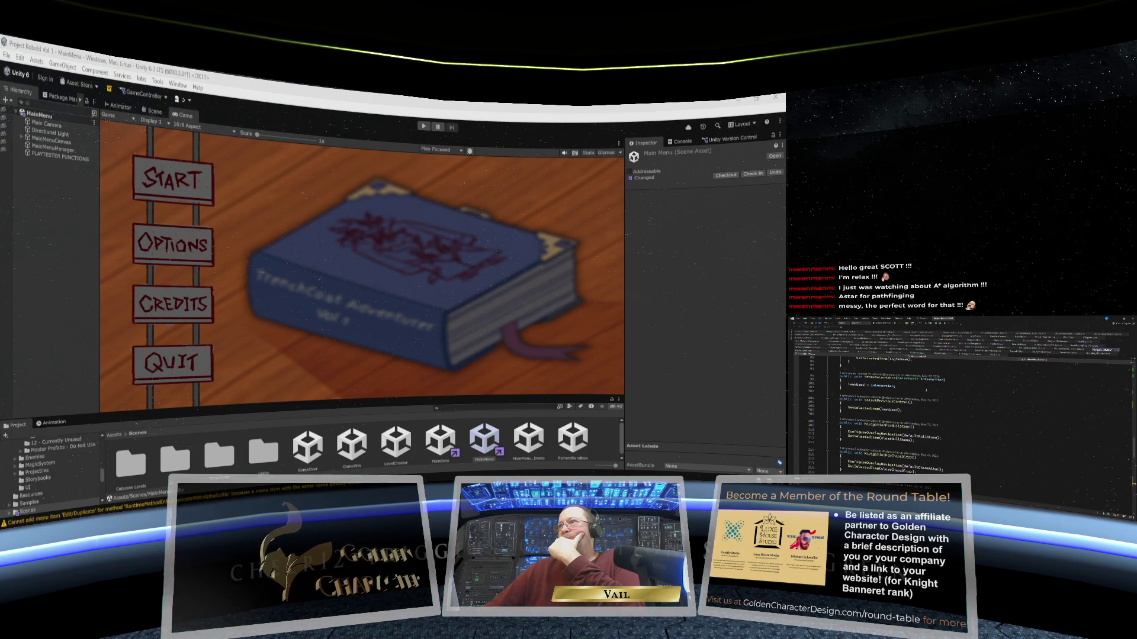
pyautogui.scroll(3, 959, 409)
pyautogui.scroll(-1, 925, 390)
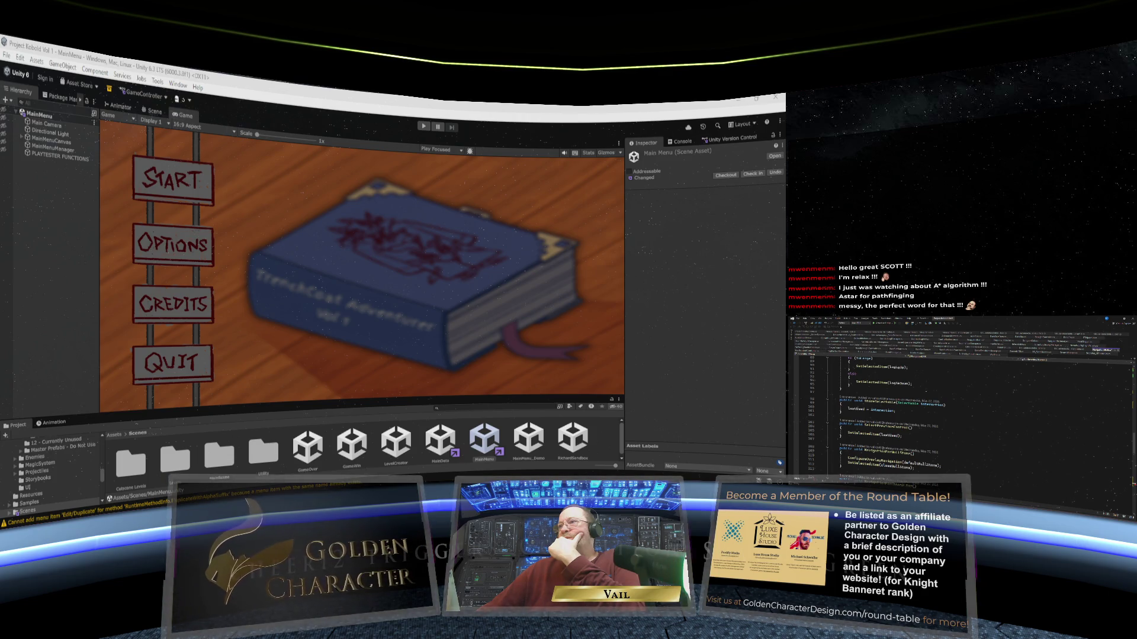
pyautogui.scroll(-10, 888, 403)
pyautogui.scroll(-5, 959, 403)
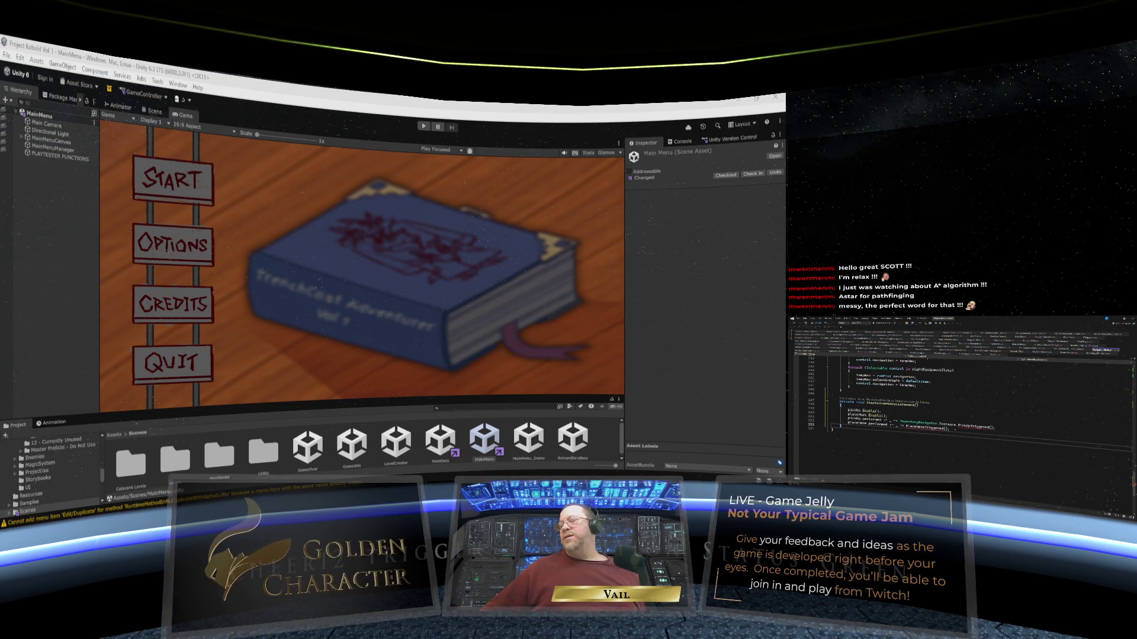
pyautogui.scroll(-3, 918, 391)
# Declare DisableInventoryListeners() and copy the four enable-method body lines into it.
pyautogui.press('Return')
pyautogui.press('Return')
pyautogui.write('private ')
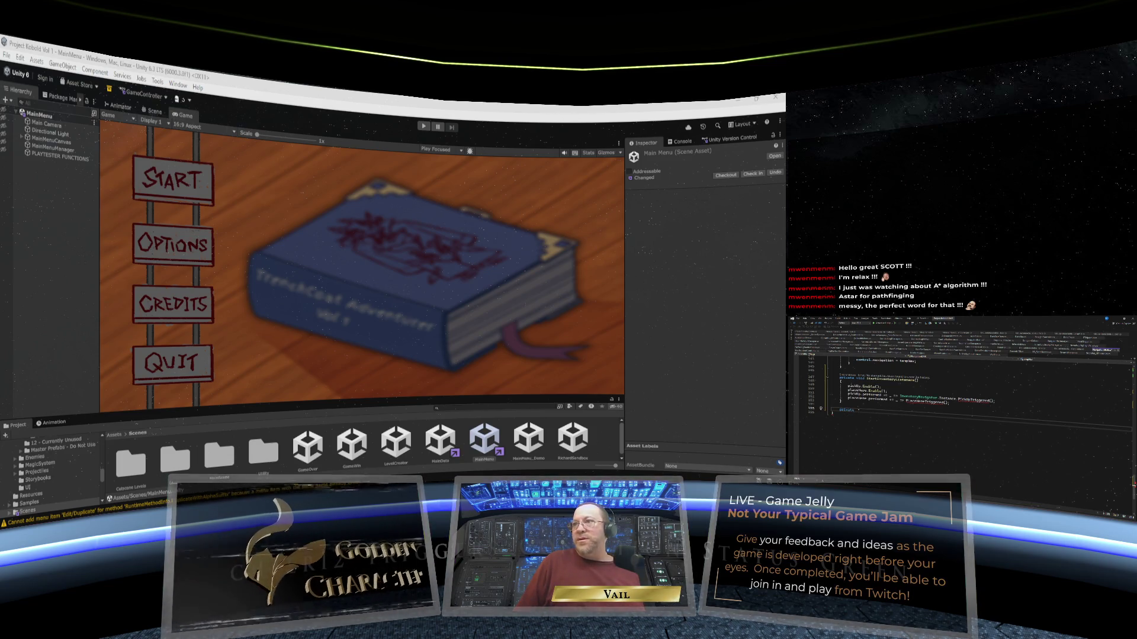
pyautogui.write('void ')
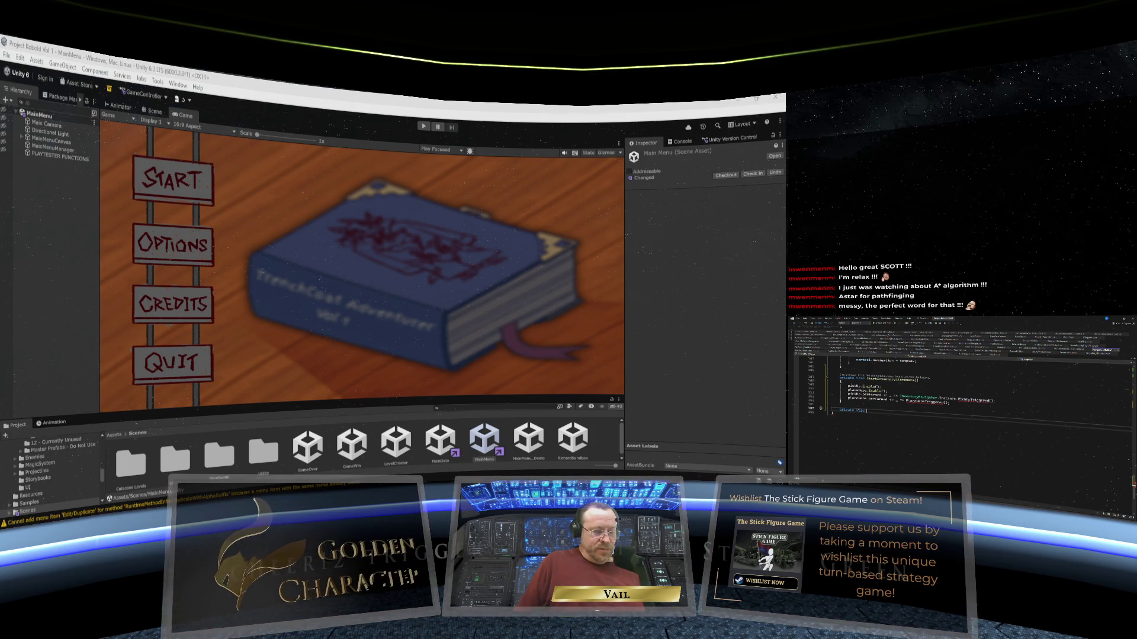
pyautogui.write('Disab')
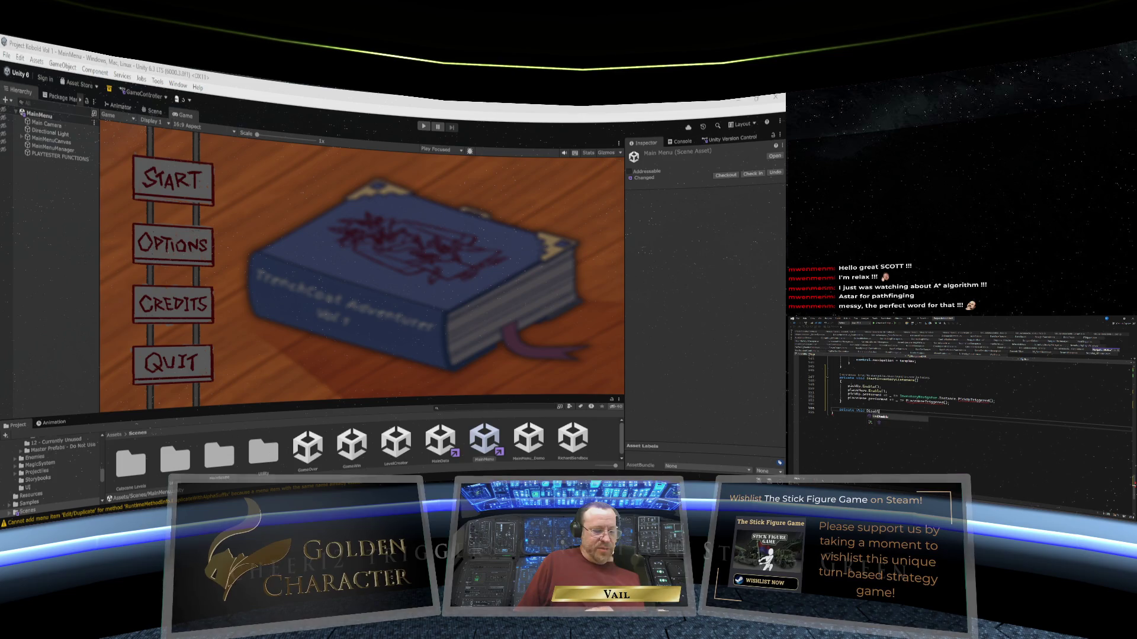
pyautogui.write('leInvento')
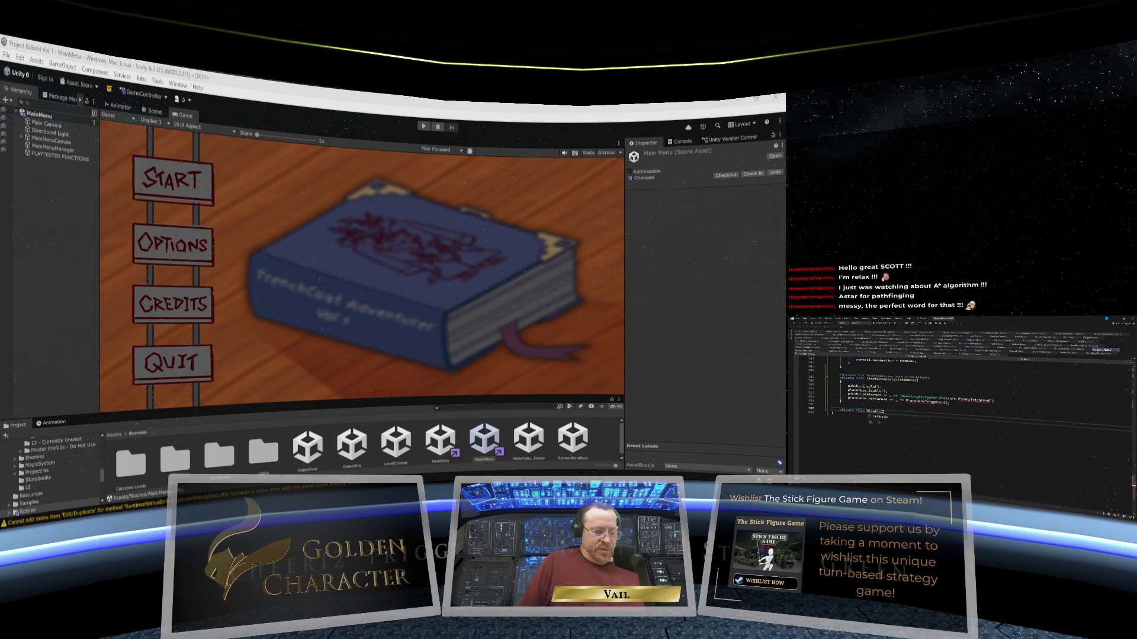
pyautogui.write('ry')
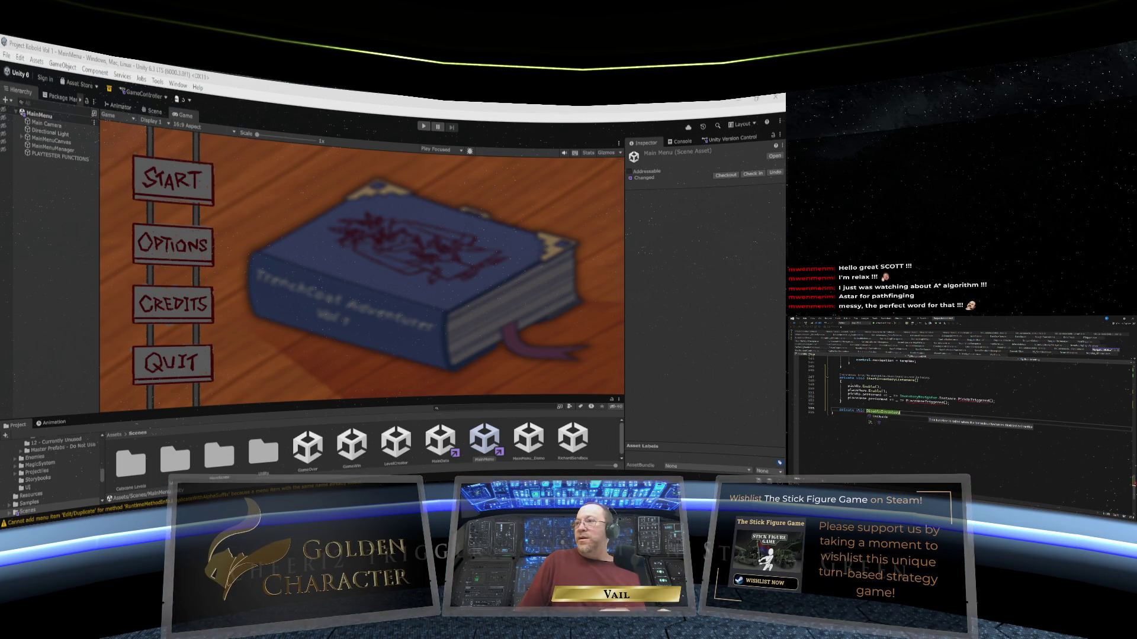
pyautogui.write('(')
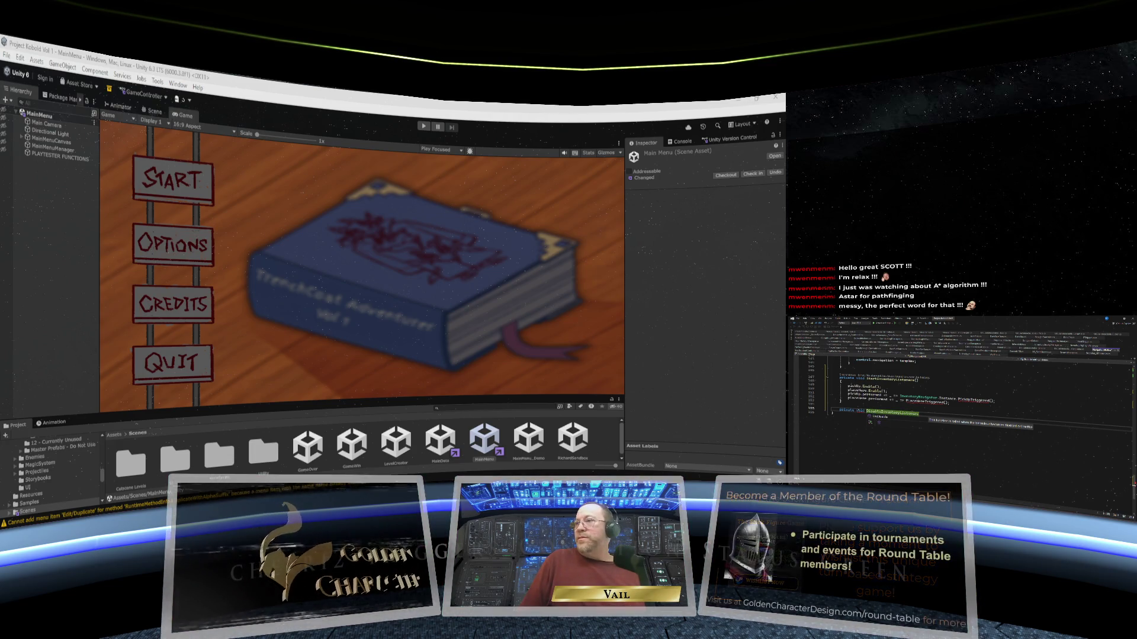
pyautogui.write('(')
pyautogui.press('Return')
pyautogui.write('{')
pyautogui.press('Return')
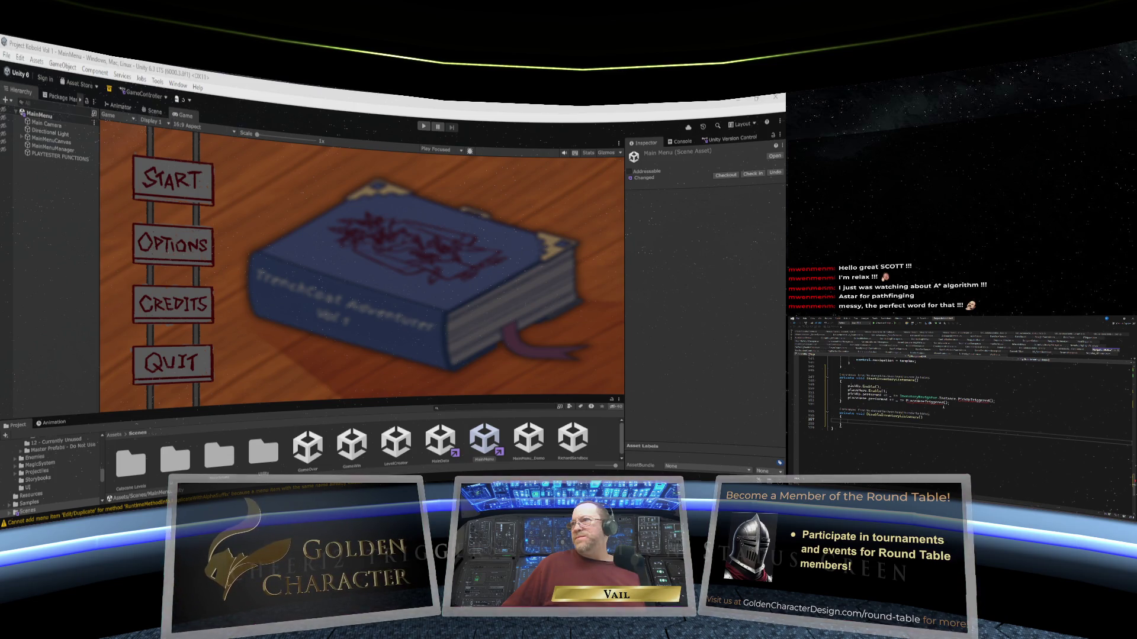
pyautogui.moveTo(1001, 403)
pyautogui.mouseDown()
pyautogui.moveTo(847, 397)
pyautogui.moveTo(831, 385)
pyautogui.mouseUp()
pyautogui.rightClick(843, 388)
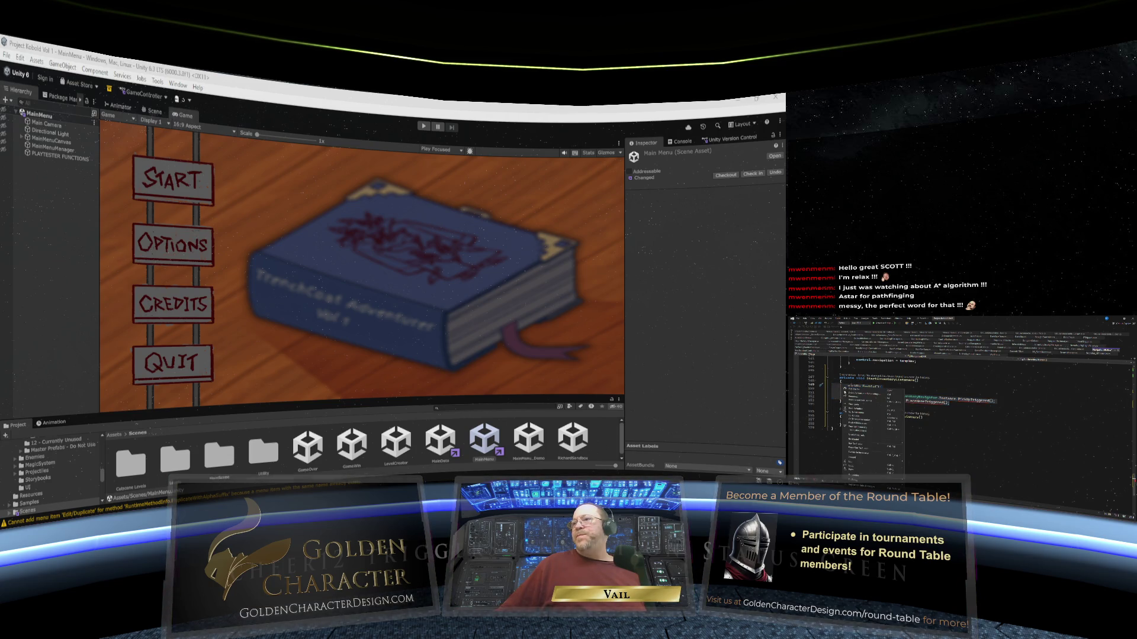
pyautogui.press('Escape')
pyautogui.click(841, 387)
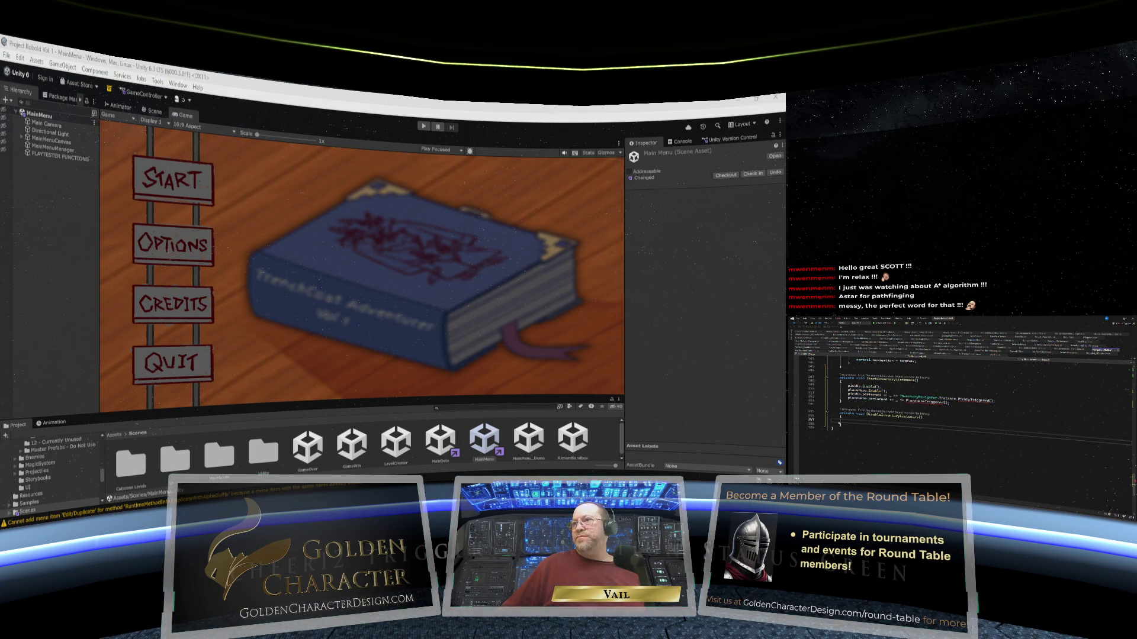
pyautogui.rightClick(841, 388)
pyautogui.press('Escape')
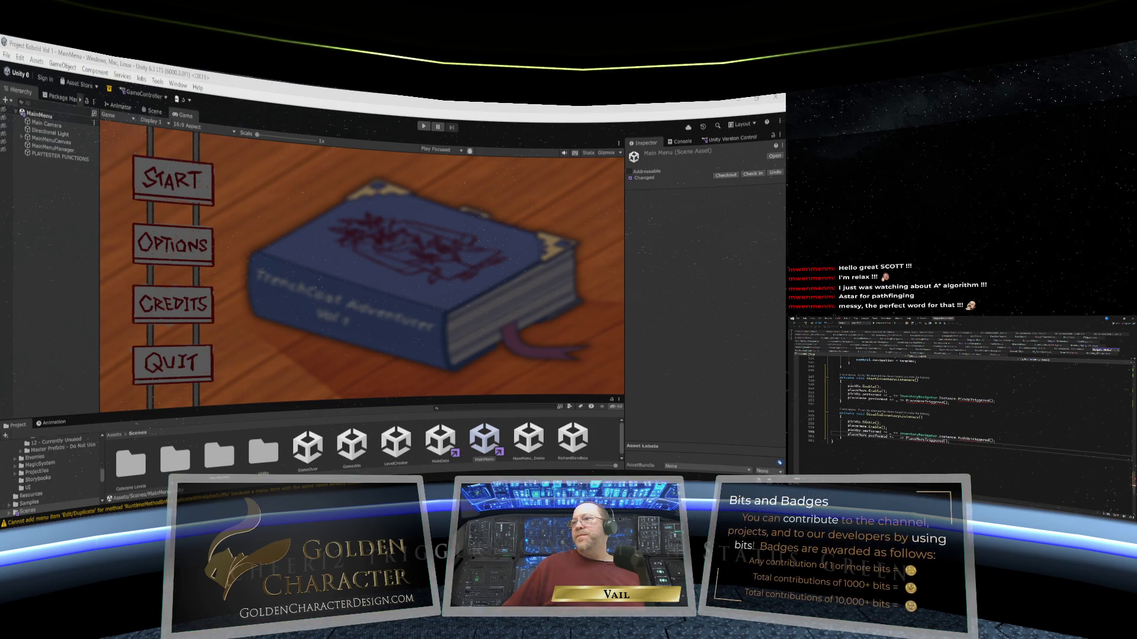
# Change both Enable calls to Disable and turn the handler subscriptions into unsubscriptions.
pyautogui.doubleClick(871, 423)
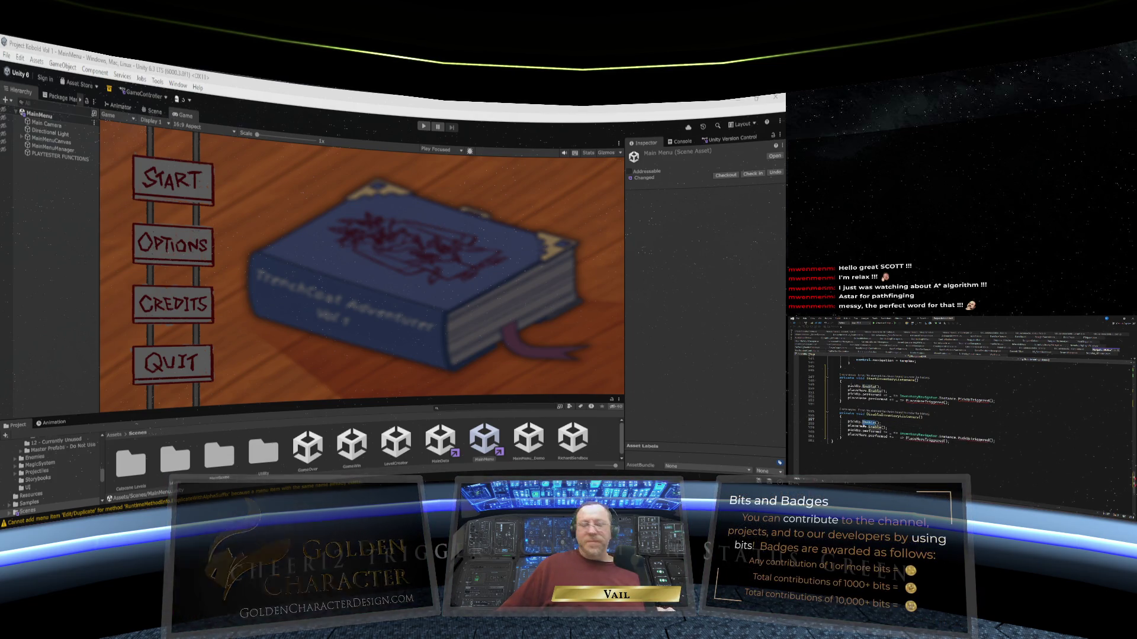
pyautogui.write('Dis')
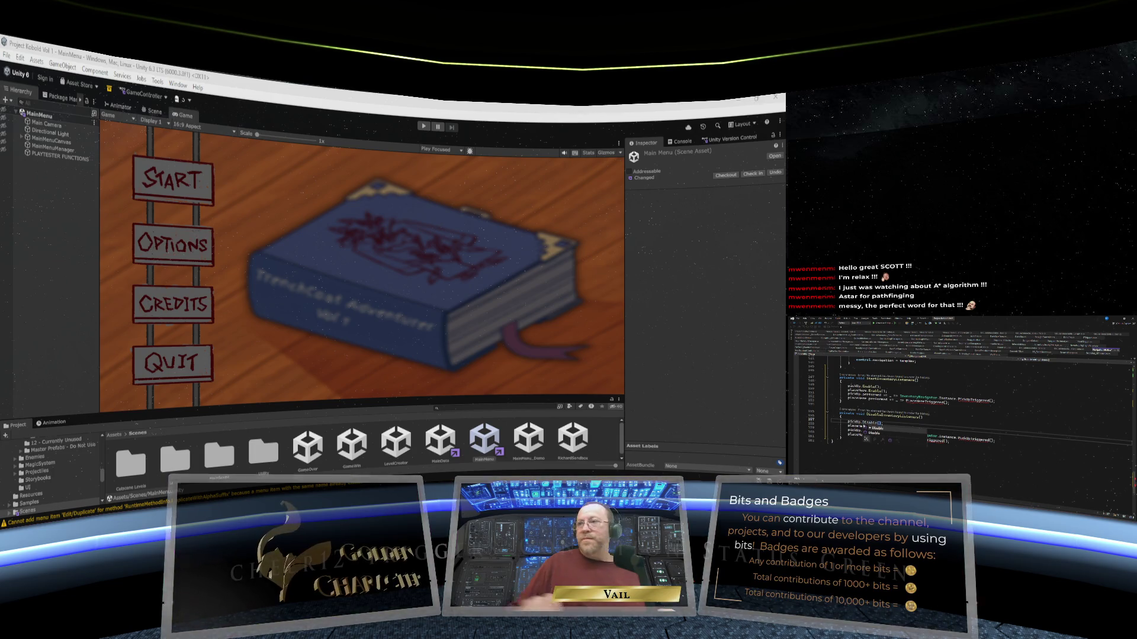
pyautogui.press('Tab')
pyautogui.doubleClick(860, 426)
pyautogui.write('Disabl')
pyautogui.press('Tab')
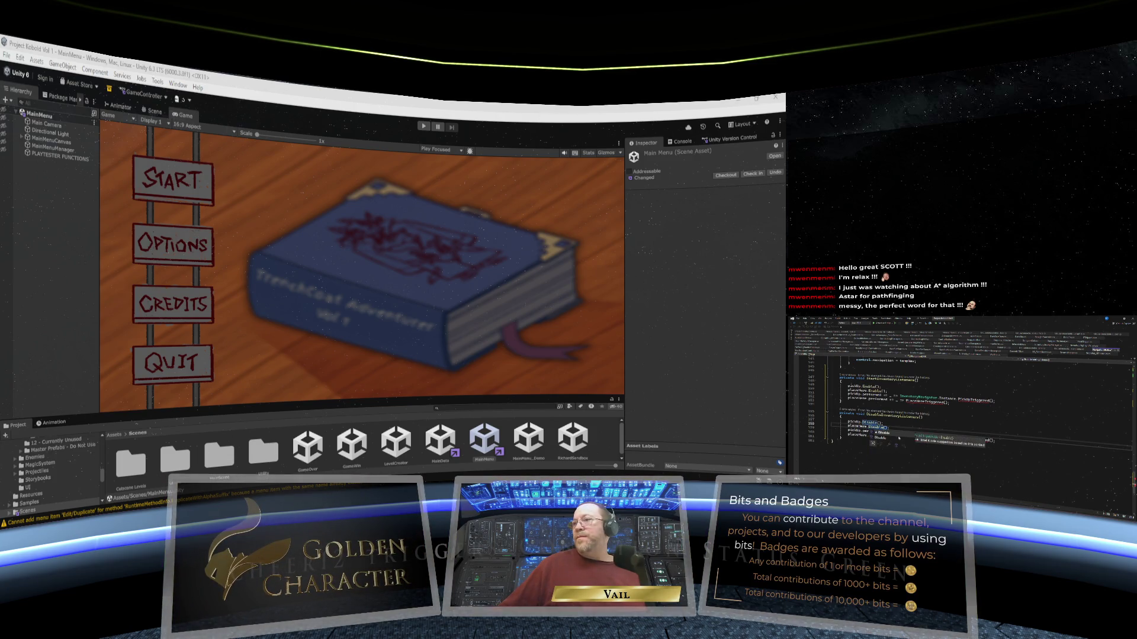
pyautogui.write('();')
pyautogui.press('Tab')
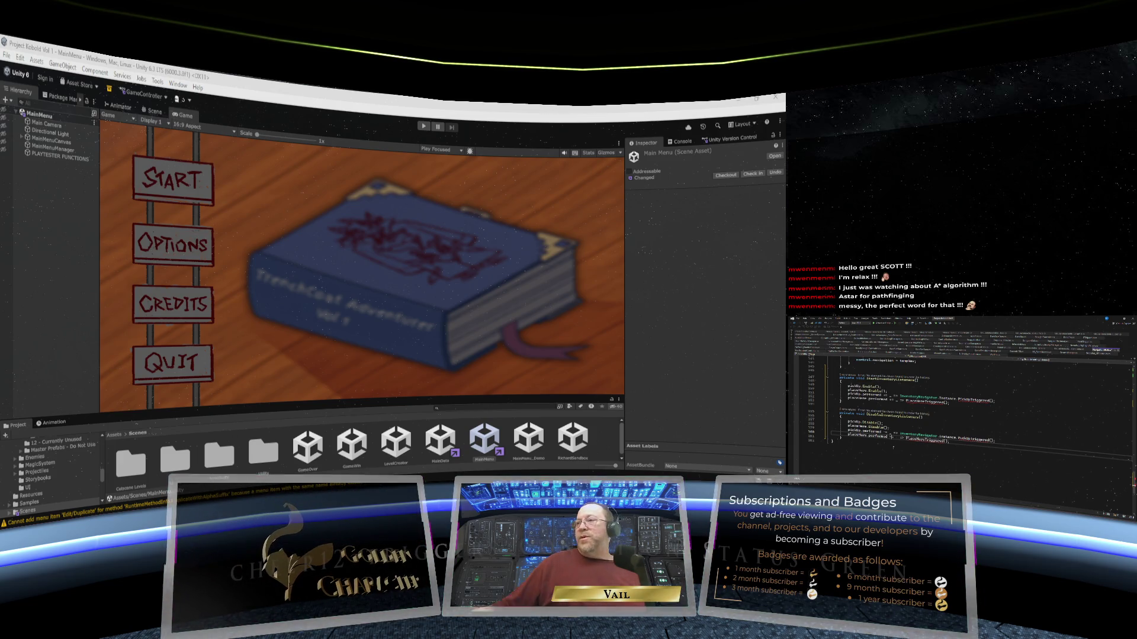
pyautogui.click(882, 422)
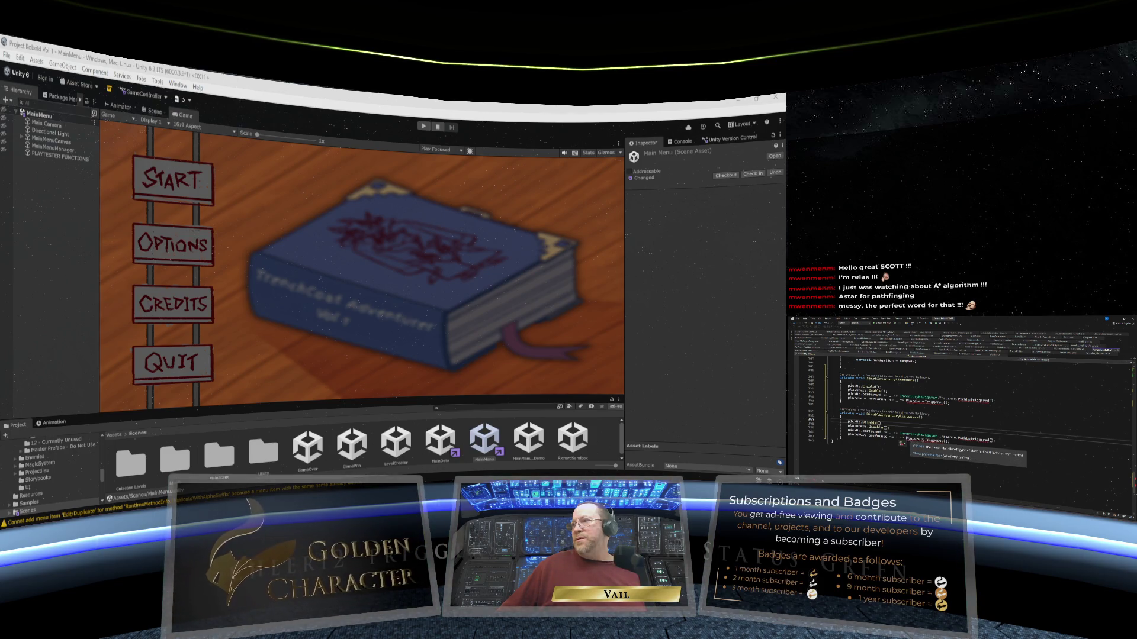
# Type a 'private void' declaration with parentheses and generate its empty braced body.
pyautogui.click(852, 436)
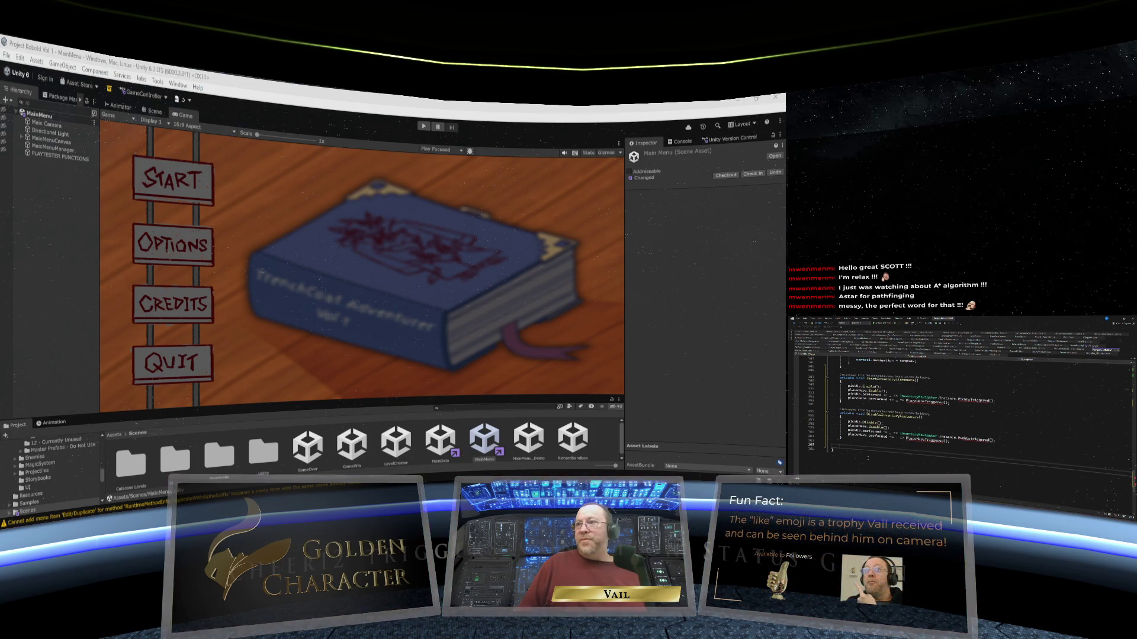
pyautogui.write('priva')
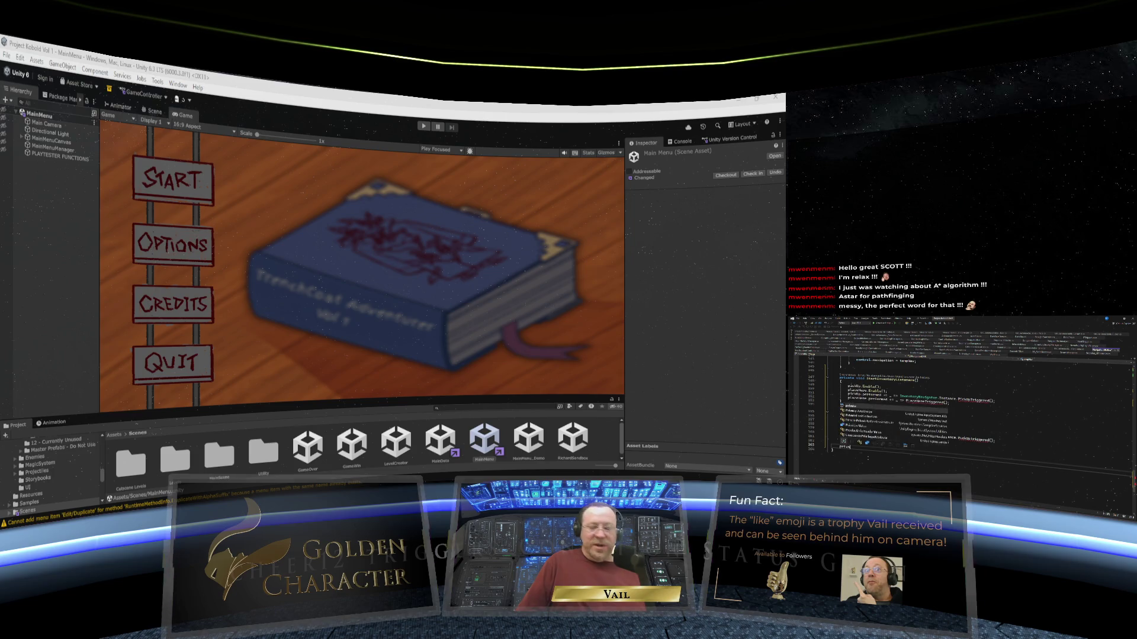
pyautogui.write('te void Templat')
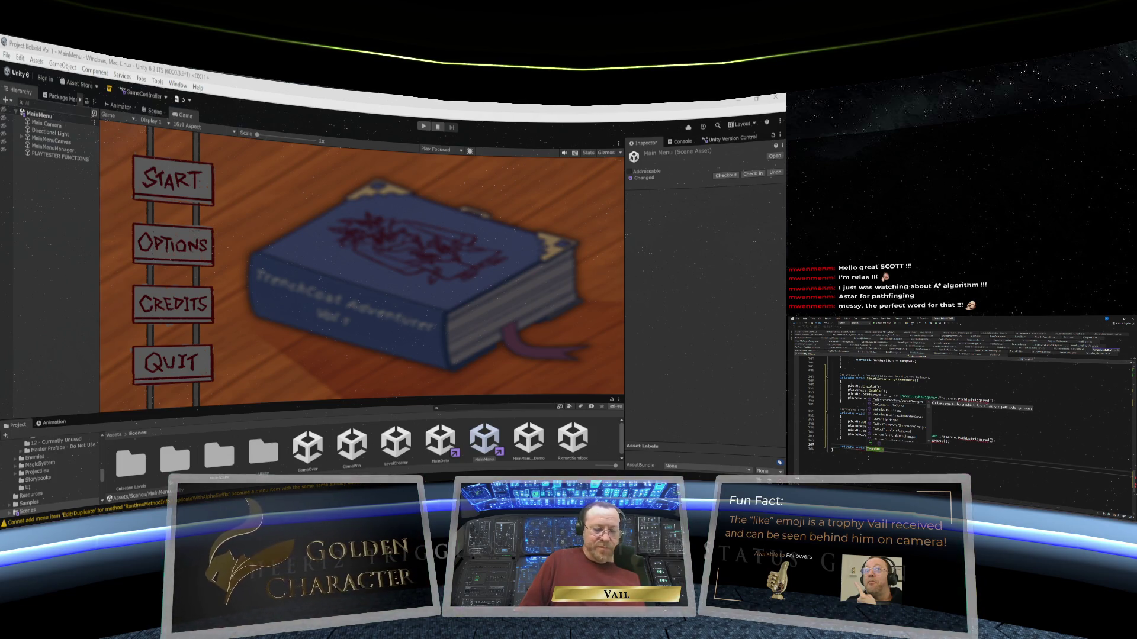
pyautogui.write('(')
pyautogui.write('{')
pyautogui.press('Return')
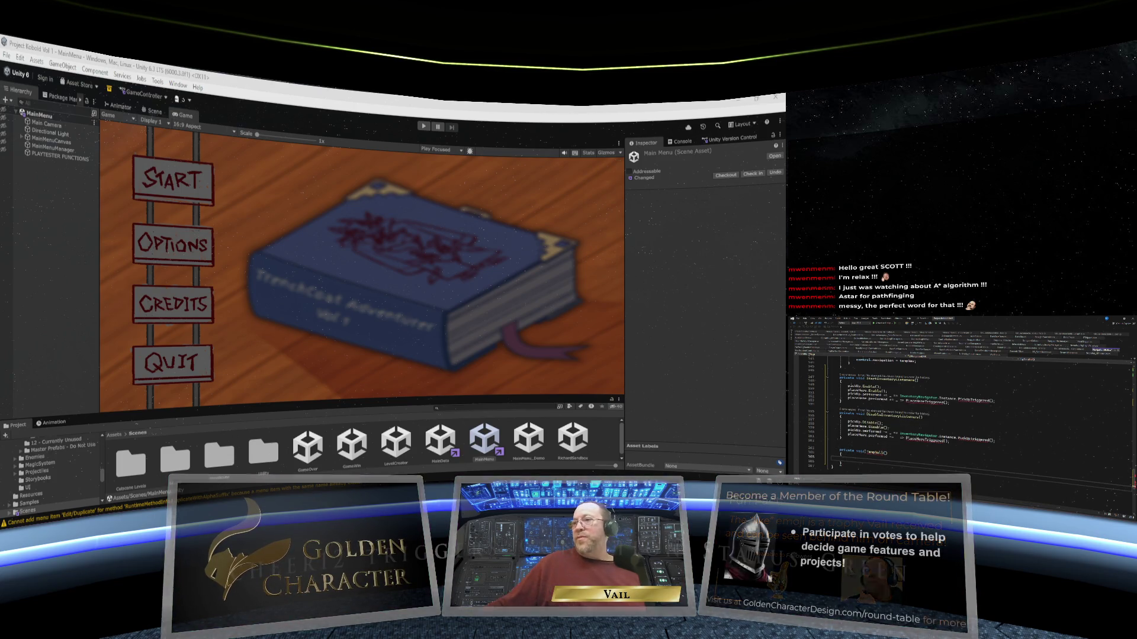
pyautogui.scroll(-3, 959, 403)
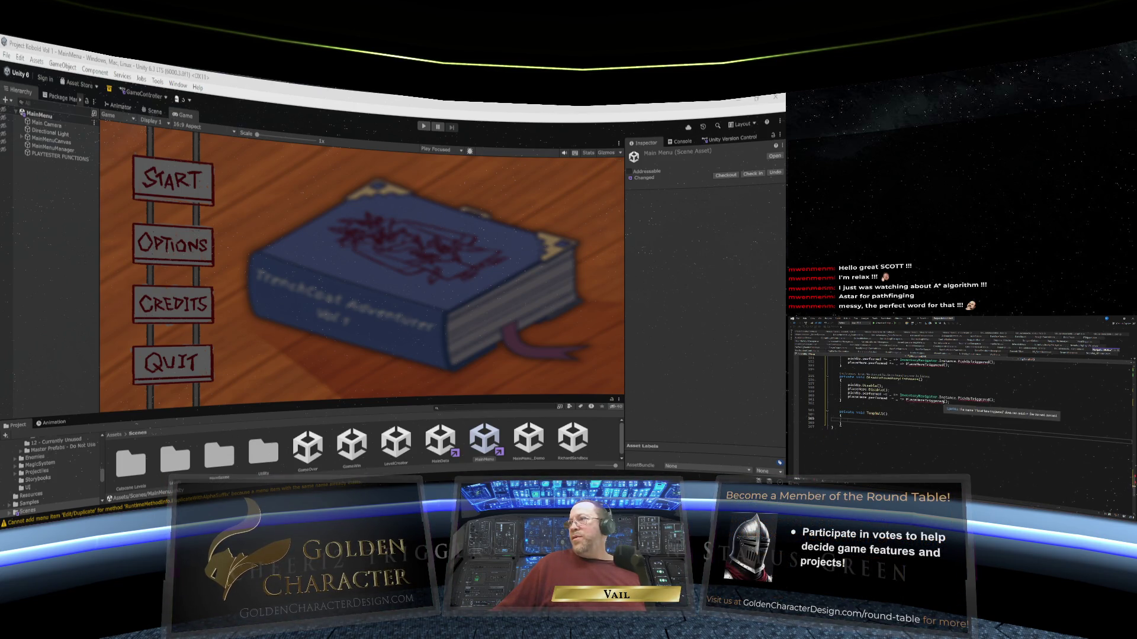
# Replace the PlaceHereTriggered and InventoryNavigator handler references on line 160 with TempNull.
pyautogui.click(924, 401)
pyautogui.write('Temp')
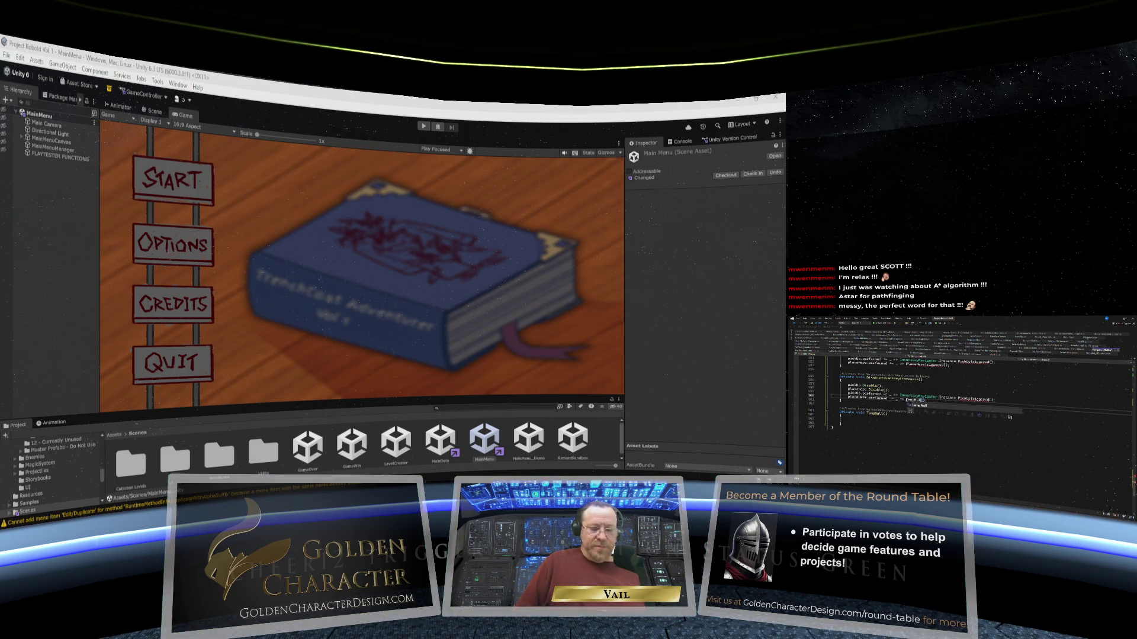
pyautogui.press('Tab')
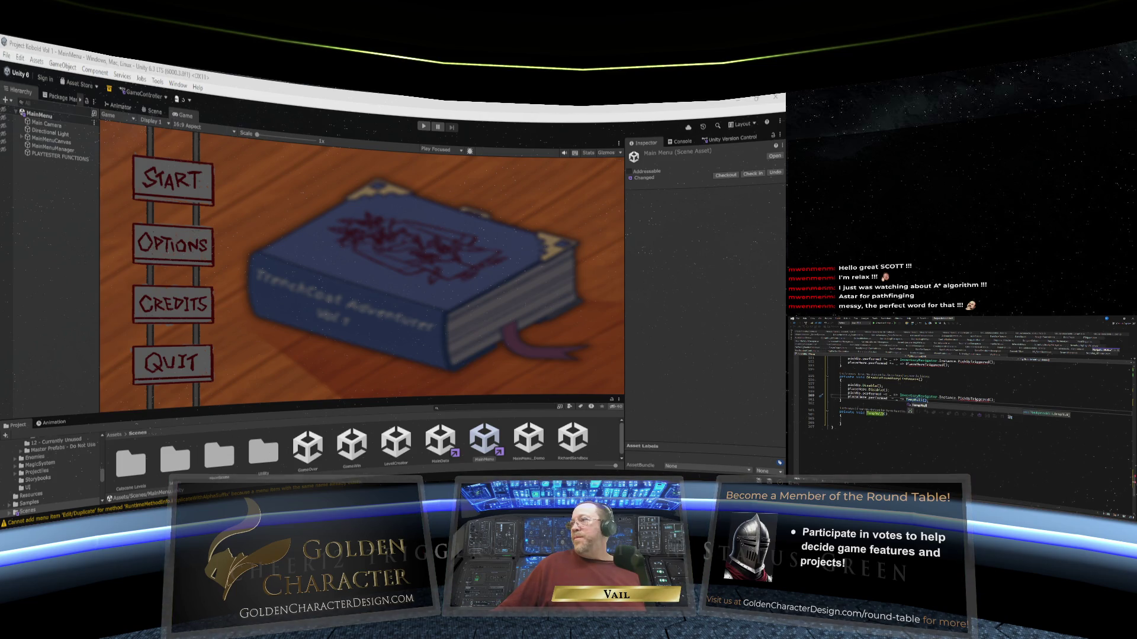
pyautogui.doubleClick(918, 397)
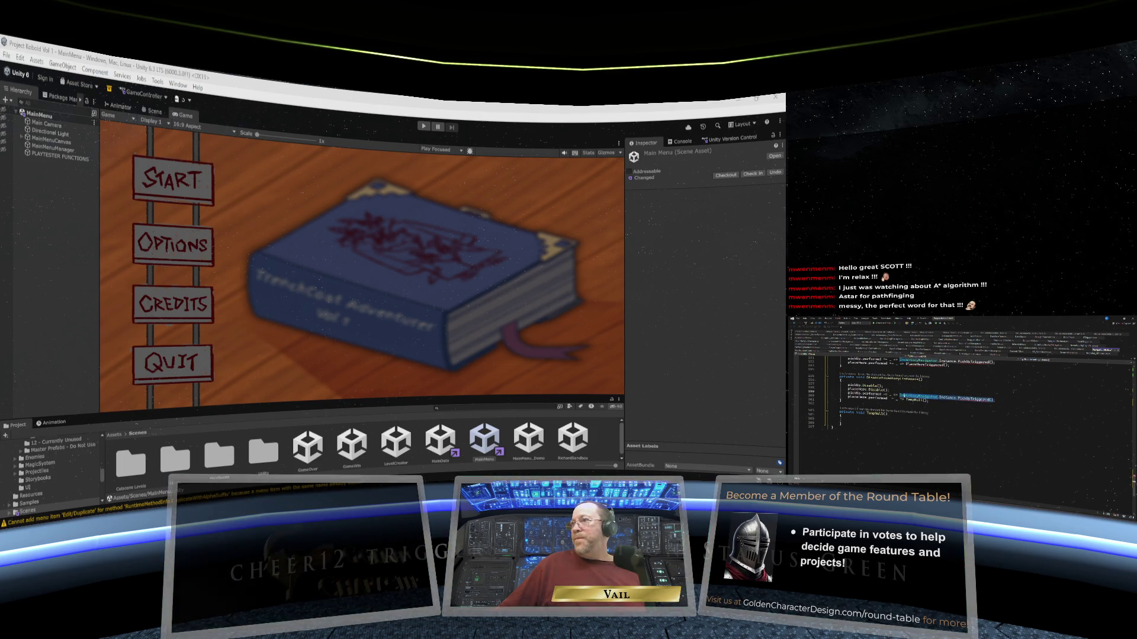
pyautogui.write('Temp')
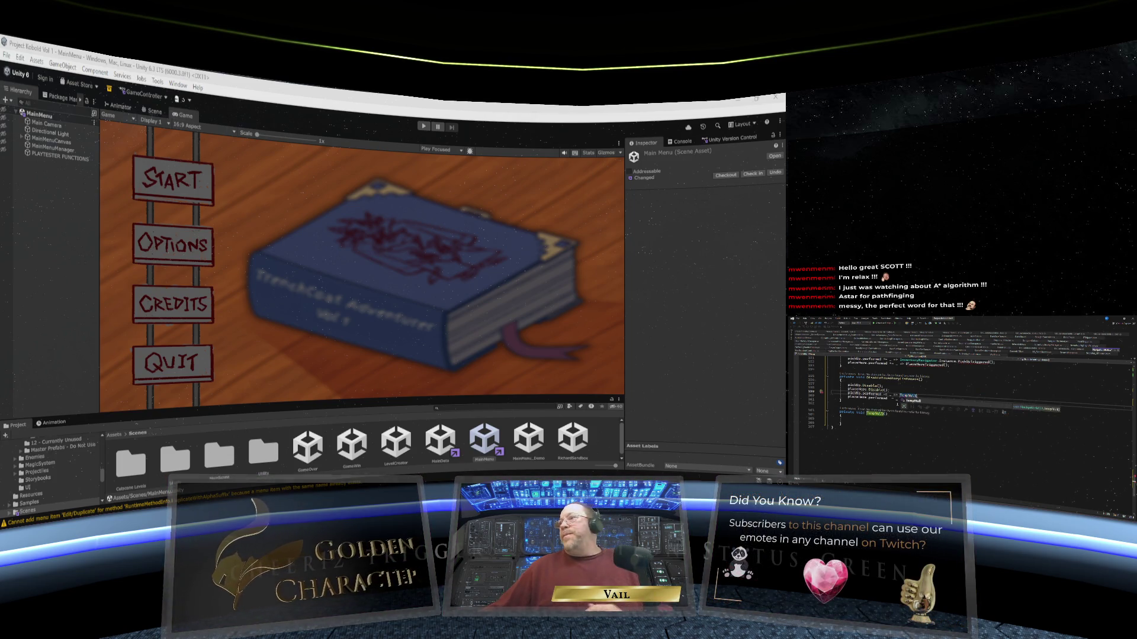
pyautogui.press('Tab')
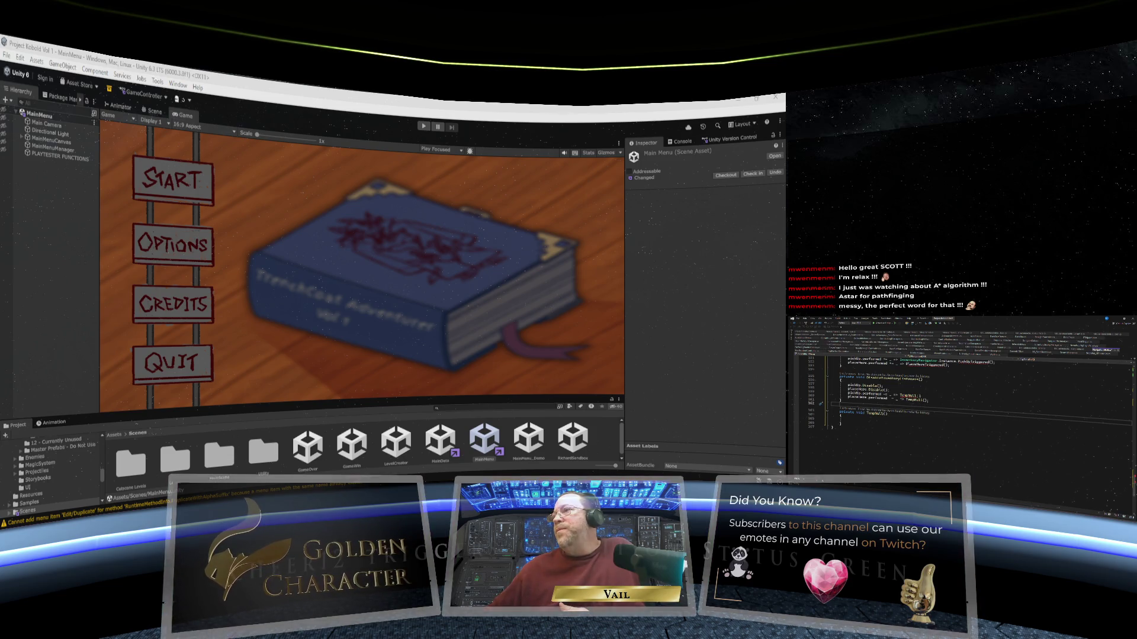
pyautogui.click(908, 395)
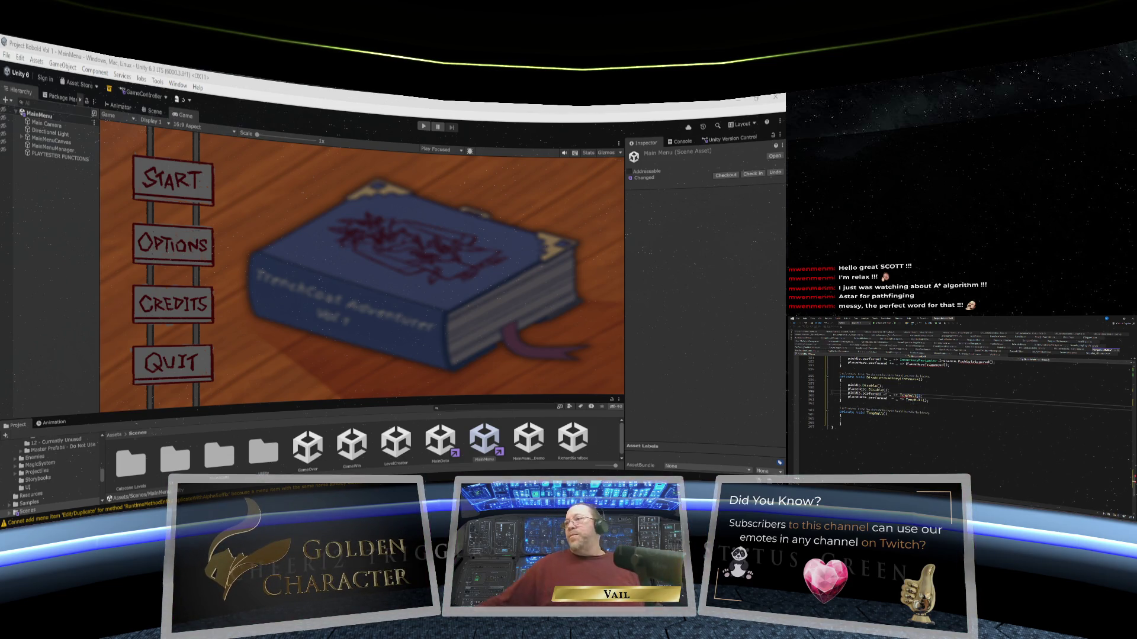
# Replace PlaceMoveTriggered and InventoryNavigator.Instance.PickUpTriggered with TempNull() in the disable-listeners code.
pyautogui.scroll(5, 914, 399)
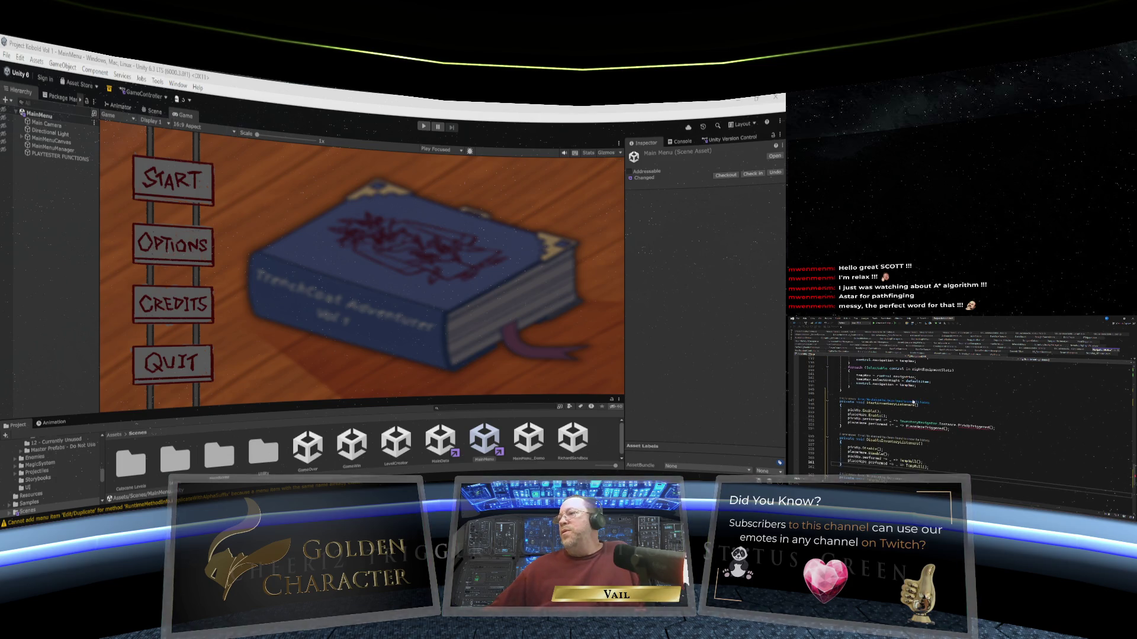
pyautogui.scroll(-3, 913, 400)
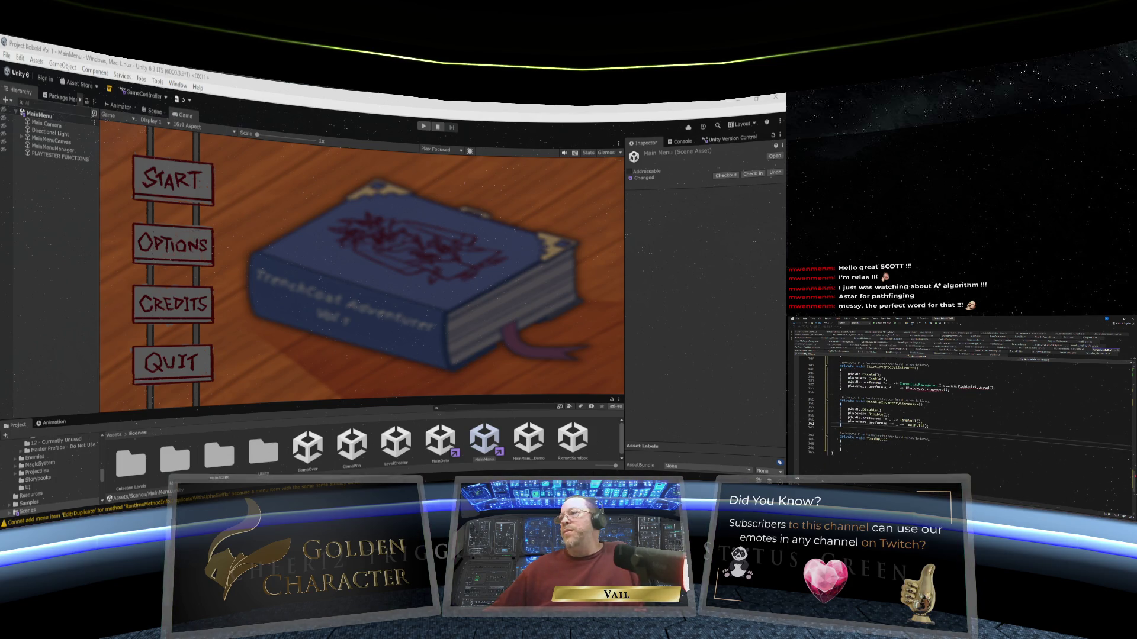
pyautogui.doubleClick(941, 390)
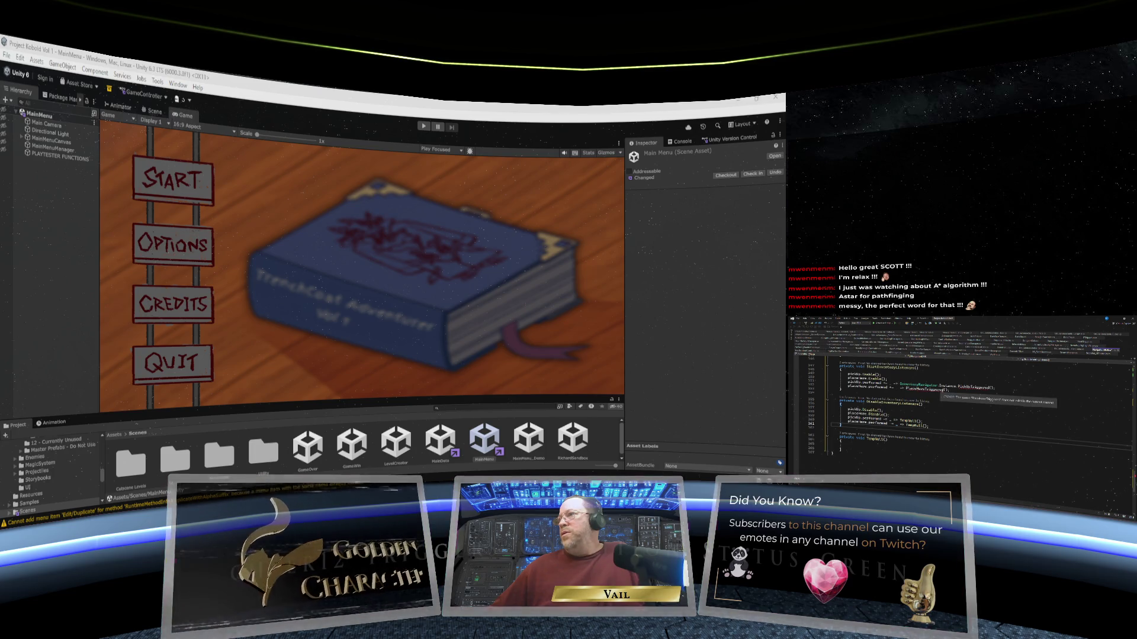
pyautogui.write('Temp')
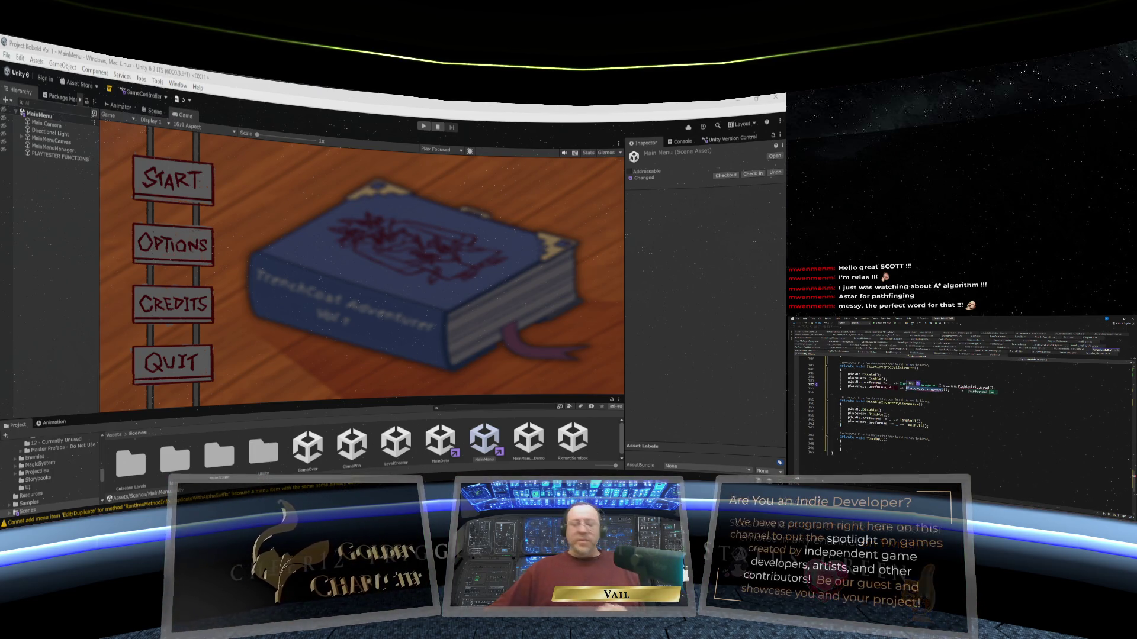
pyautogui.press('Tab')
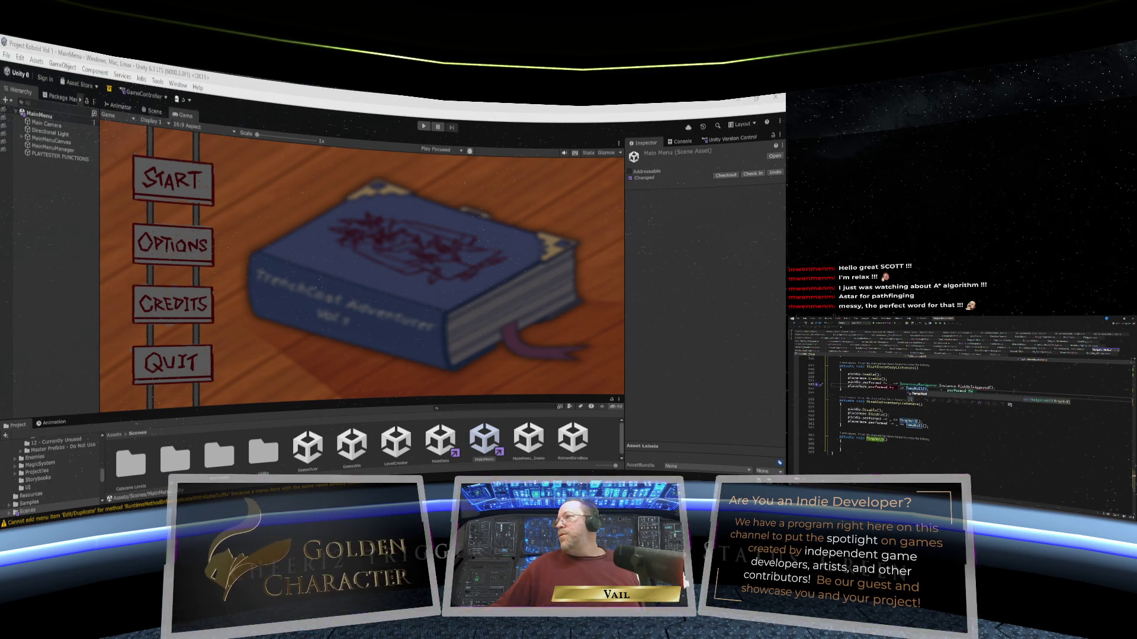
pyautogui.doubleClick(917, 385)
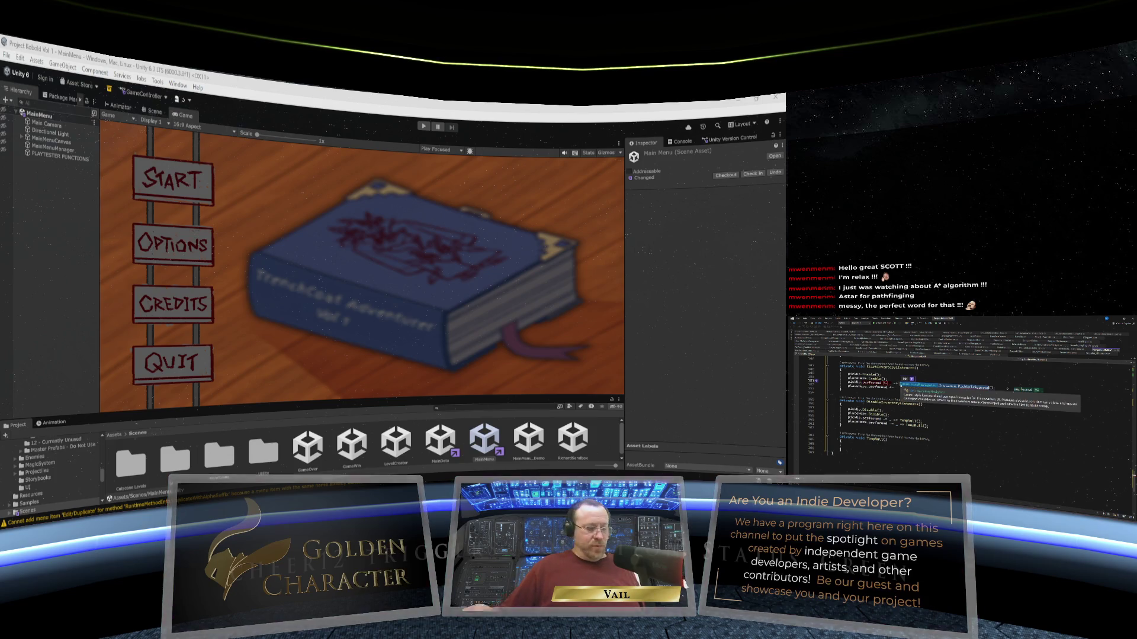
pyautogui.write('Temp')
pyautogui.press('Tab')
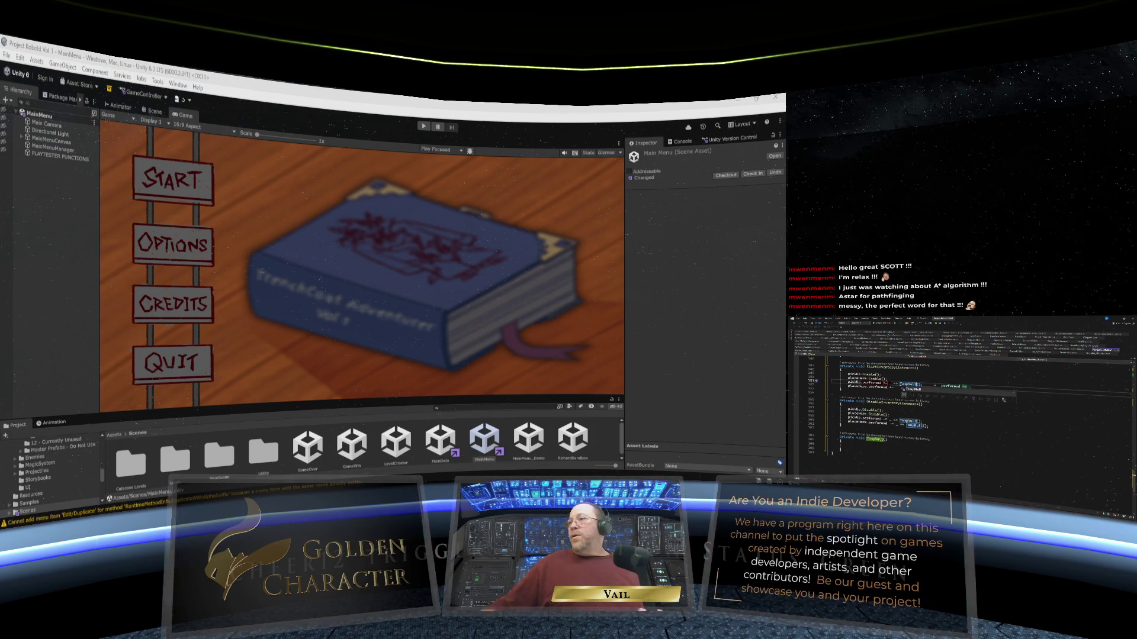
pyautogui.click(920, 403)
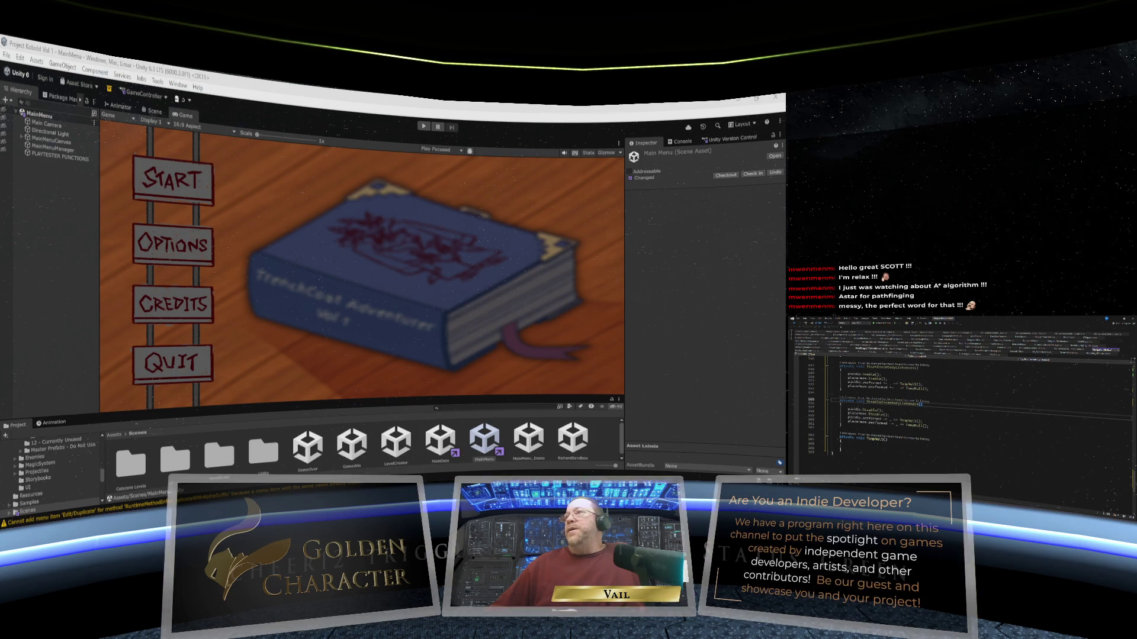
pyautogui.scroll(1, 959, 402)
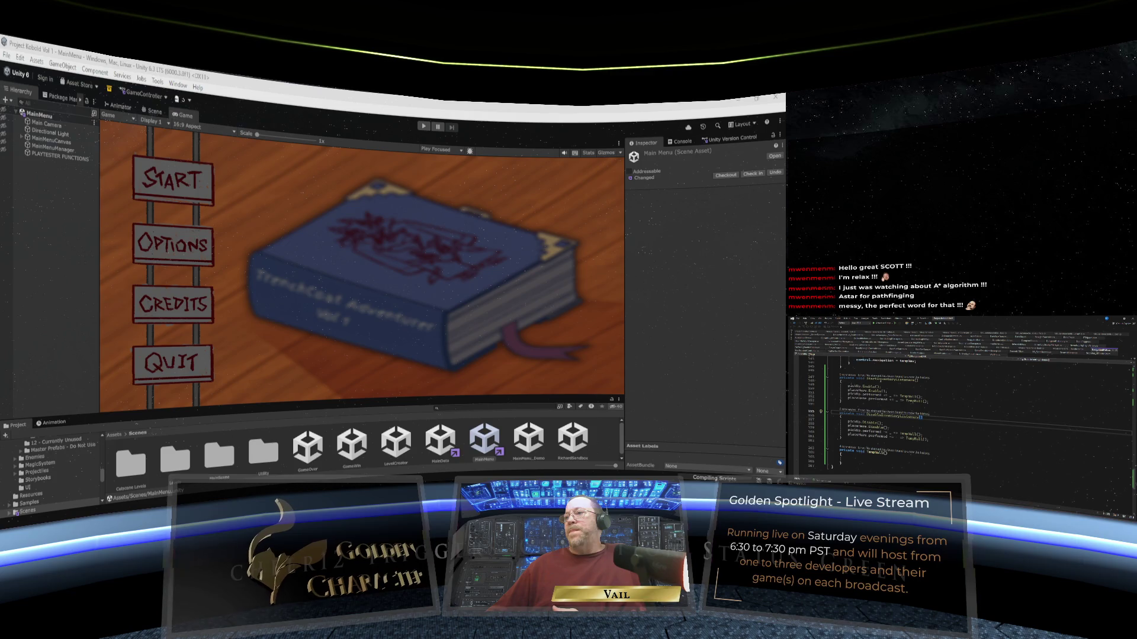
pyautogui.scroll(10, 894, 390)
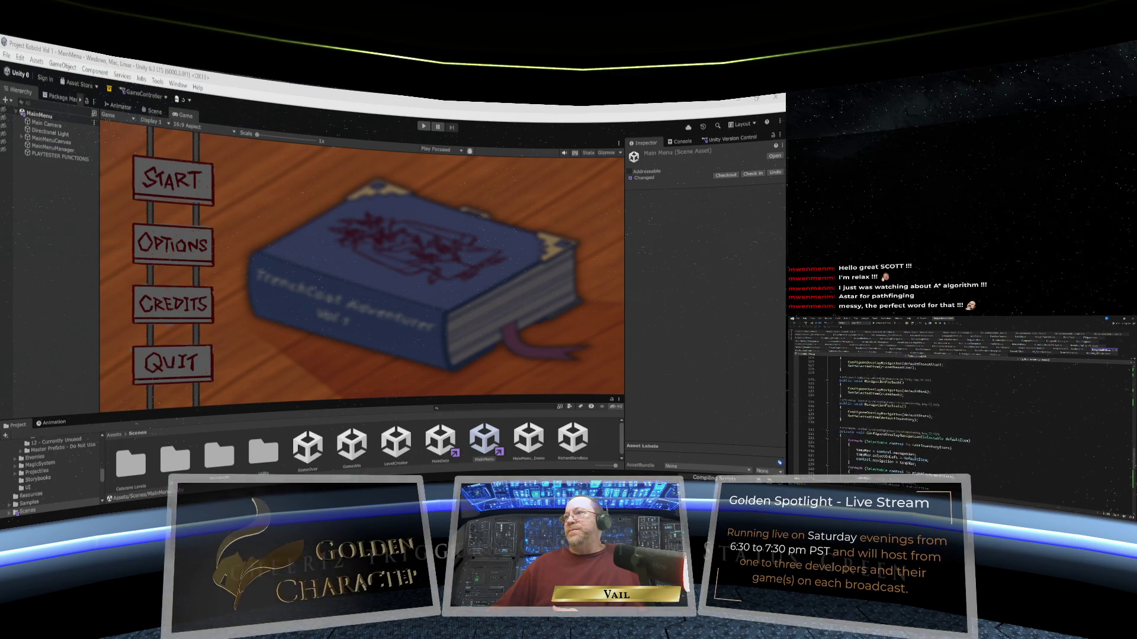
pyautogui.scroll(-10, 893, 391)
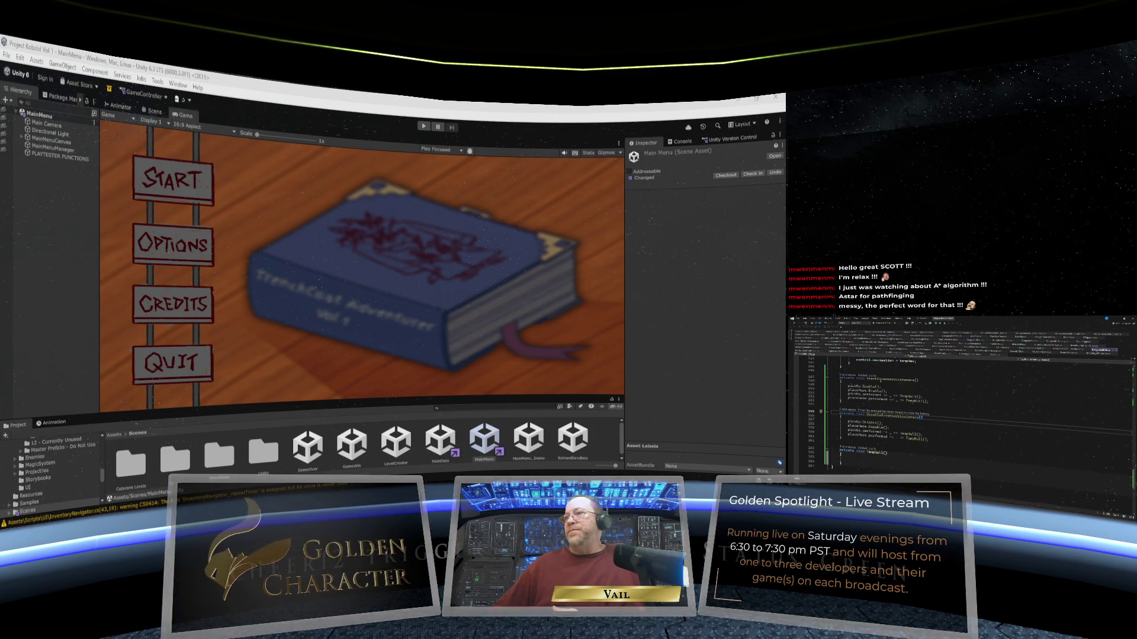
pyautogui.scroll(13, 894, 391)
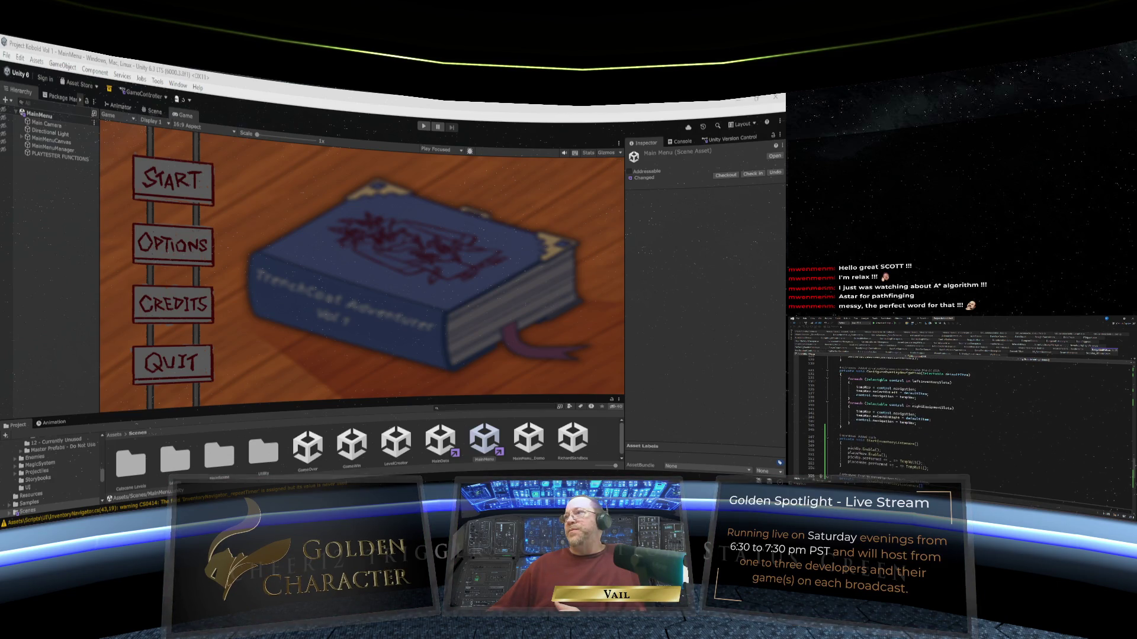
pyautogui.scroll(3, 894, 390)
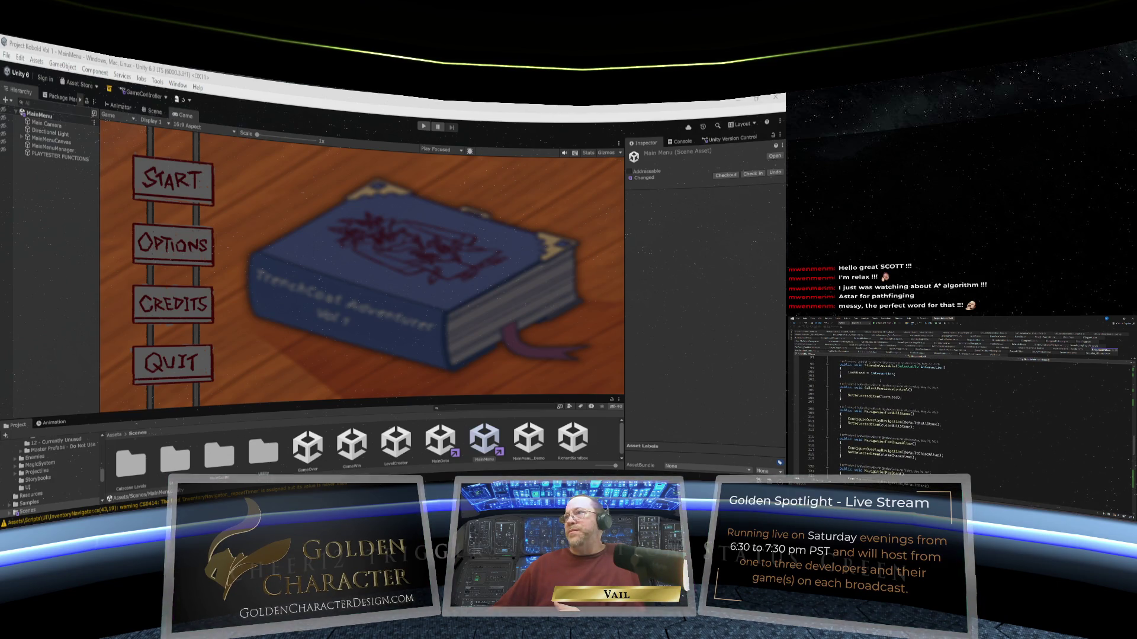
pyautogui.scroll(6, 893, 391)
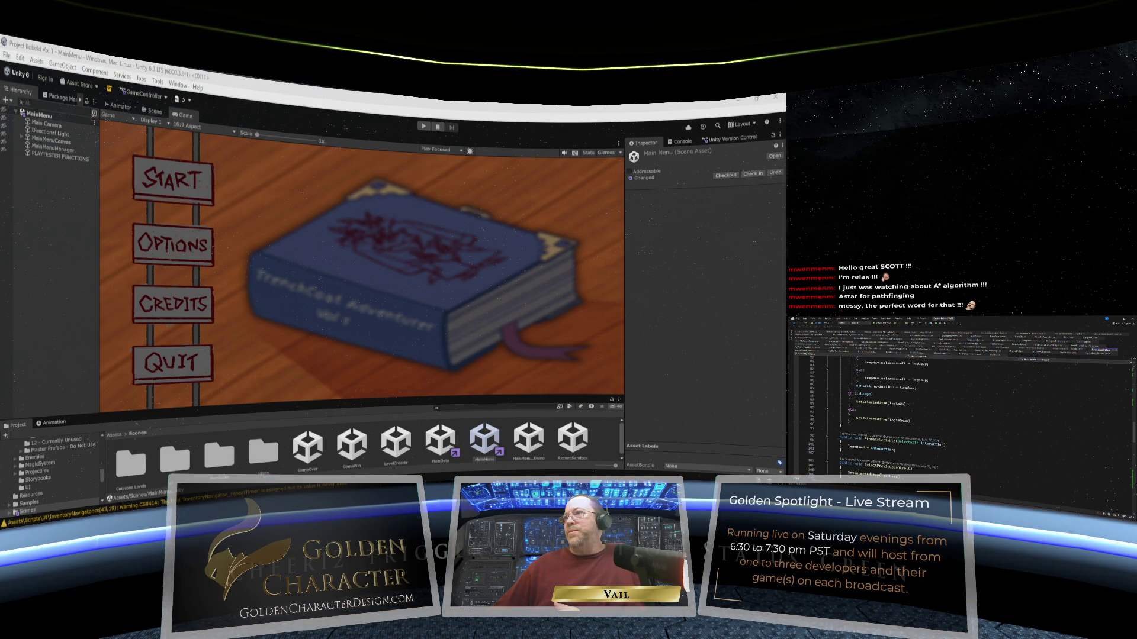
pyautogui.scroll(-6, 894, 403)
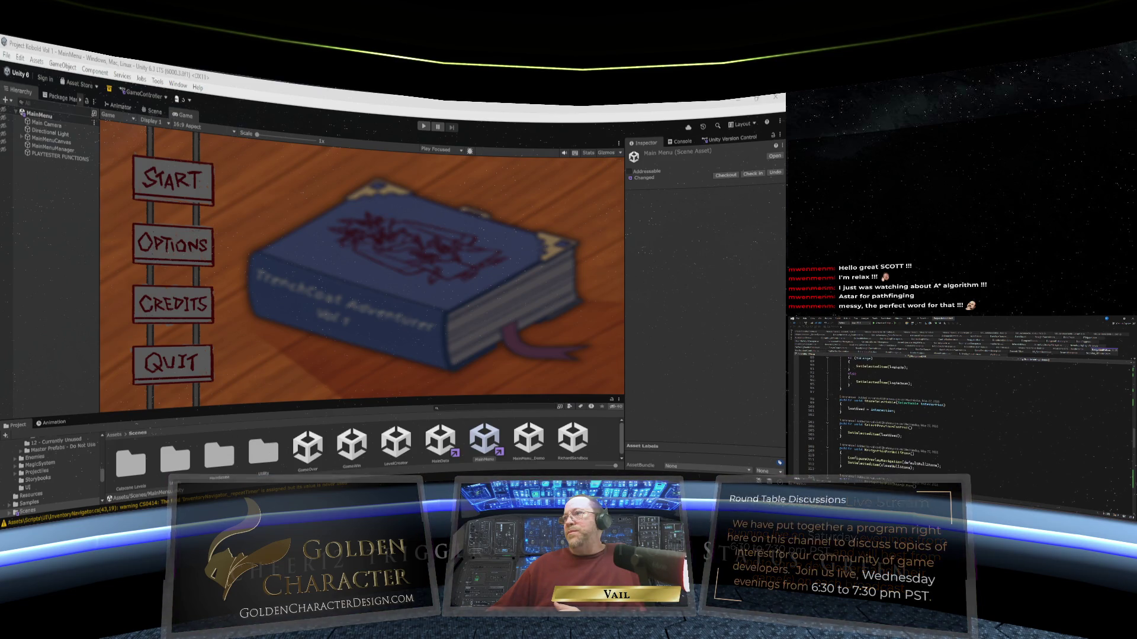
pyautogui.scroll(-2, 894, 403)
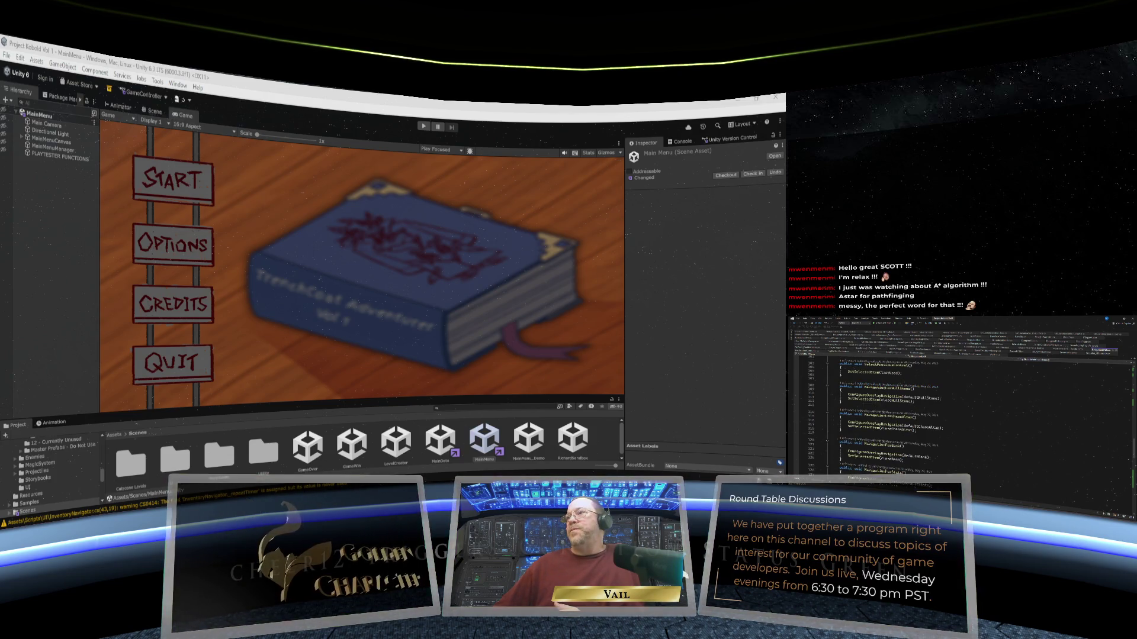
pyautogui.scroll(-1, 894, 403)
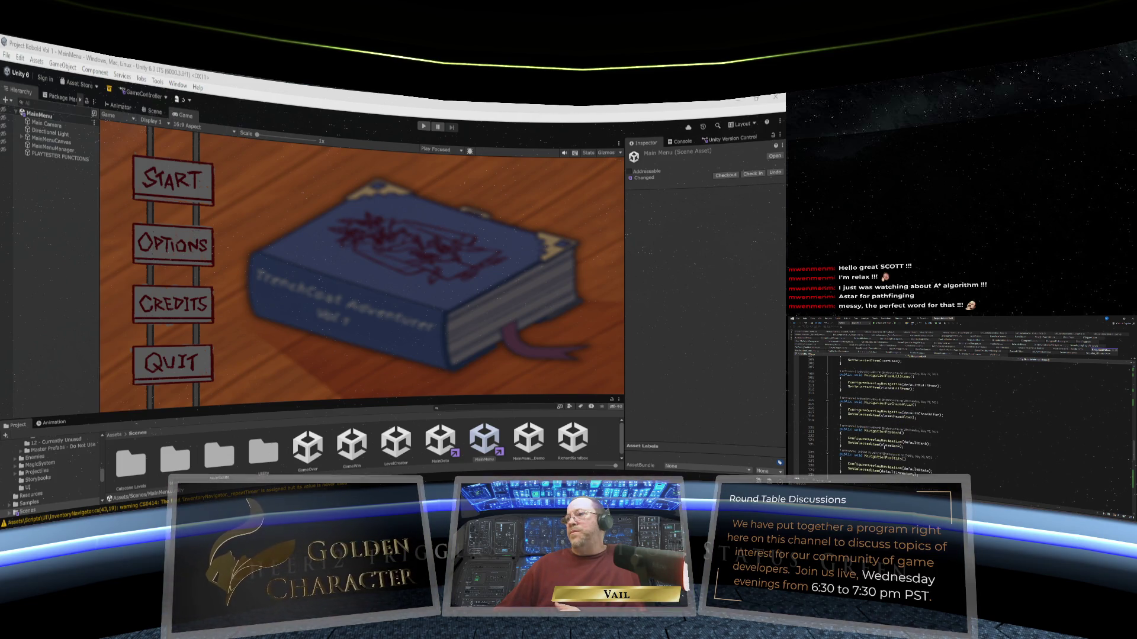
pyautogui.scroll(-2, 894, 403)
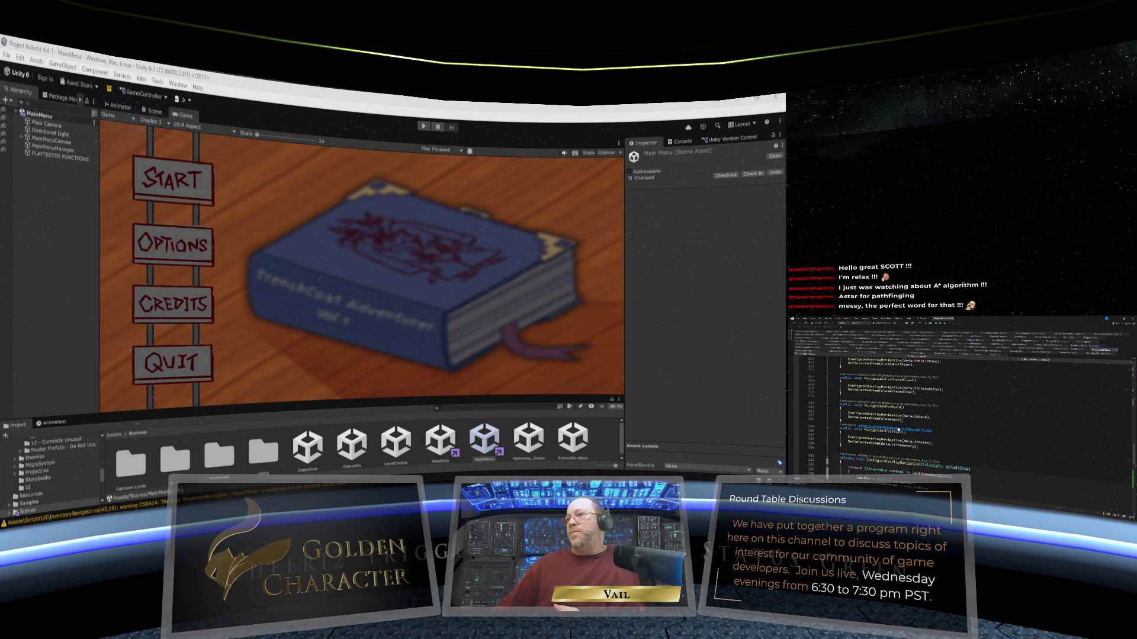
pyautogui.scroll(6, 894, 403)
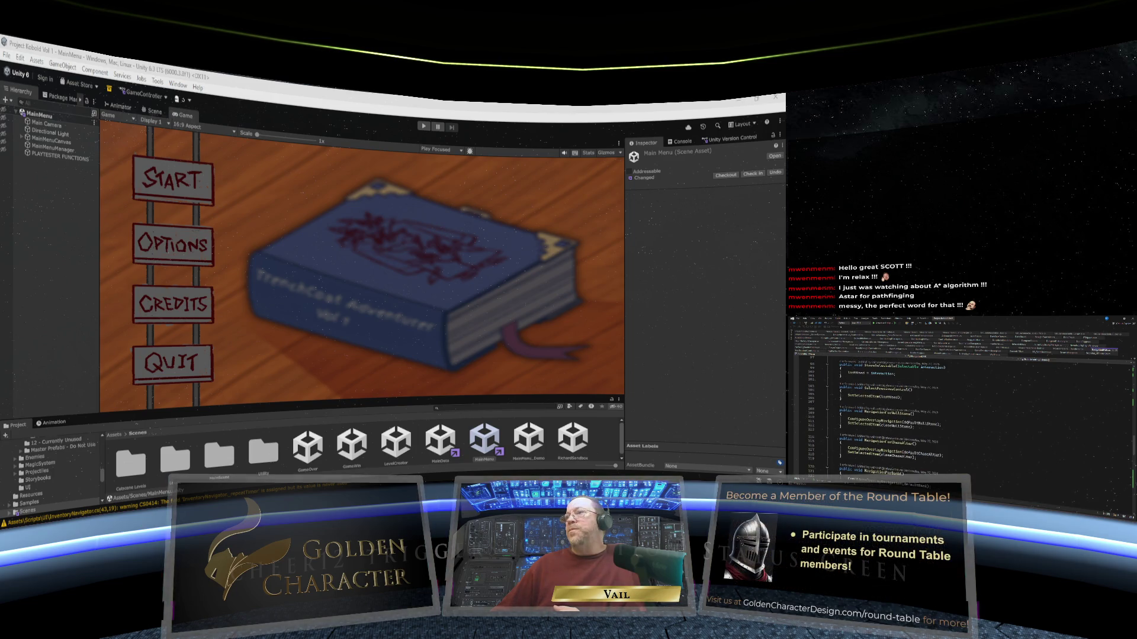
pyautogui.scroll(7, 907, 424)
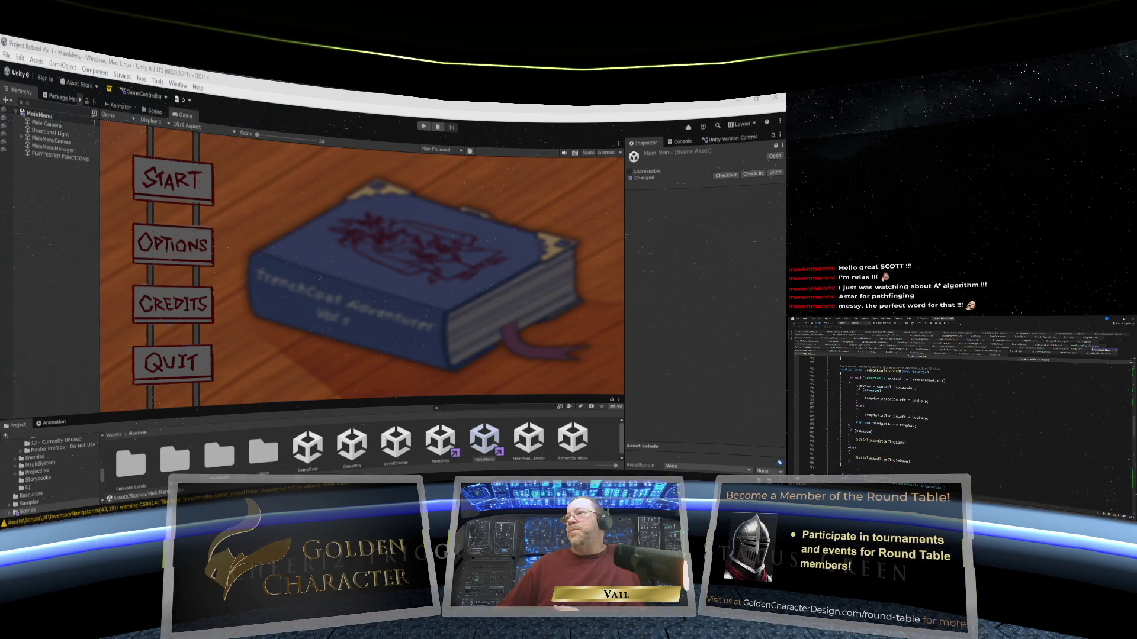
pyautogui.scroll(-1, 894, 403)
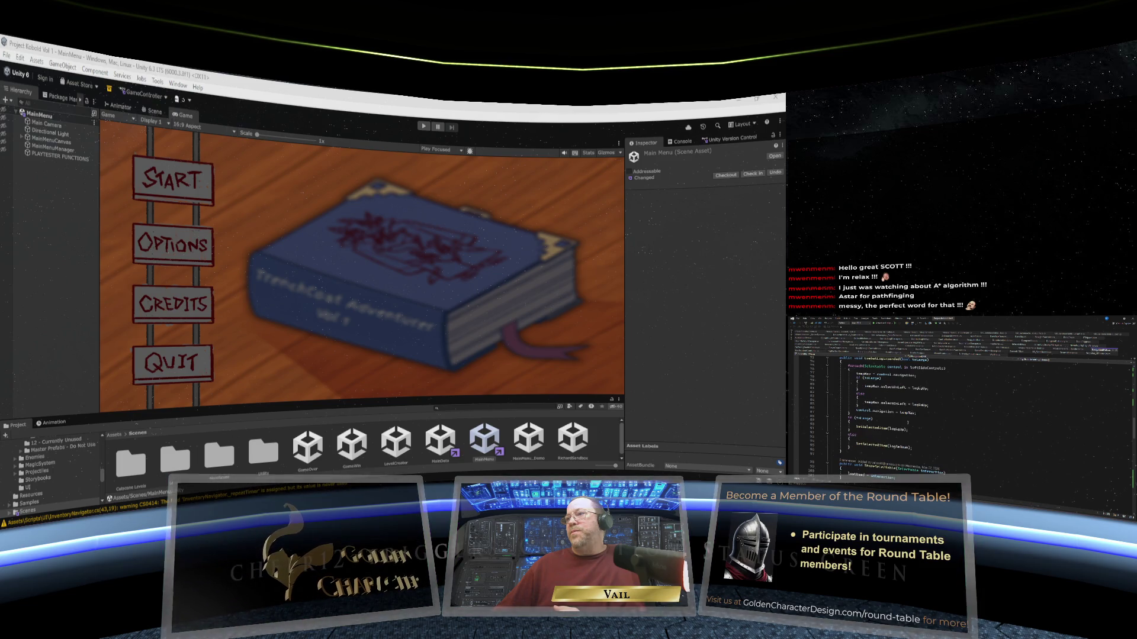
pyautogui.scroll(-10, 888, 403)
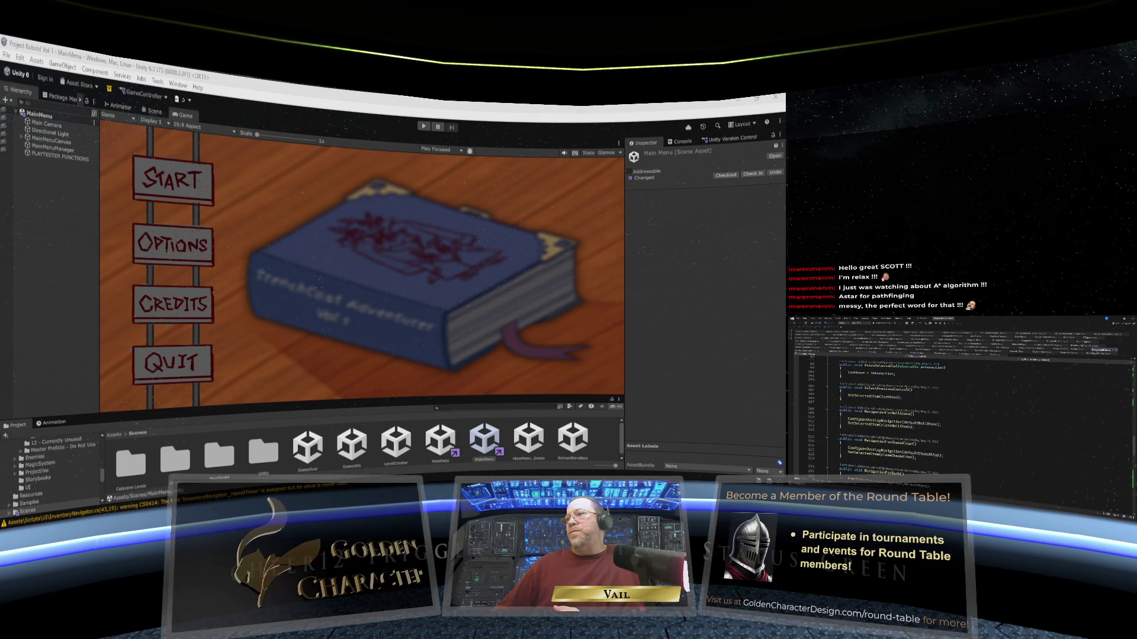
pyautogui.scroll(-3, 894, 402)
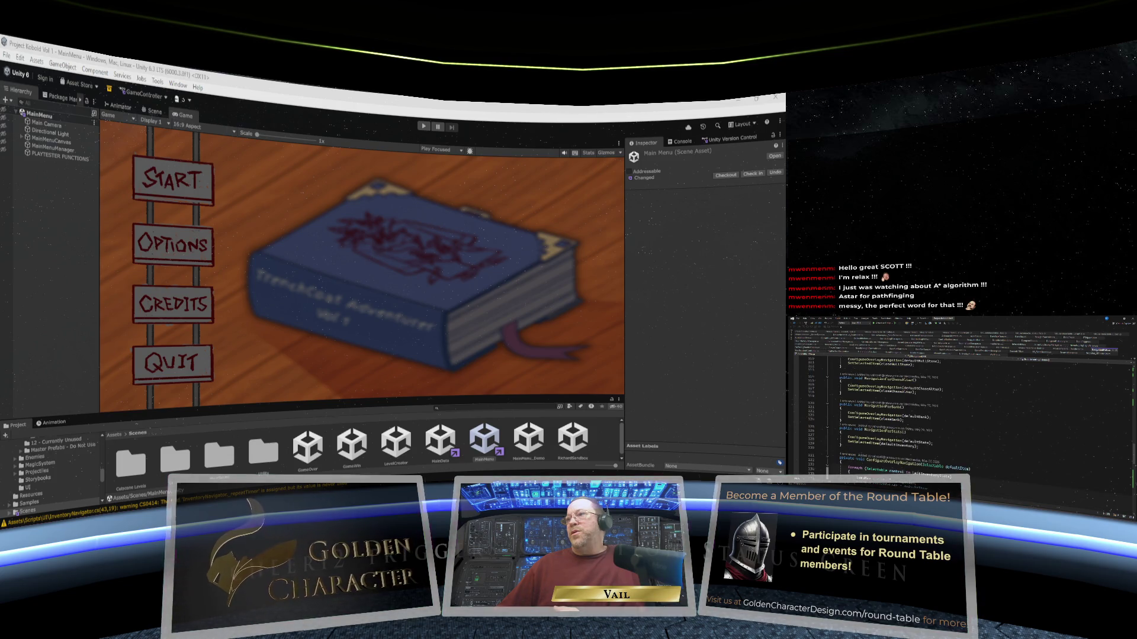
pyautogui.scroll(-2, 894, 402)
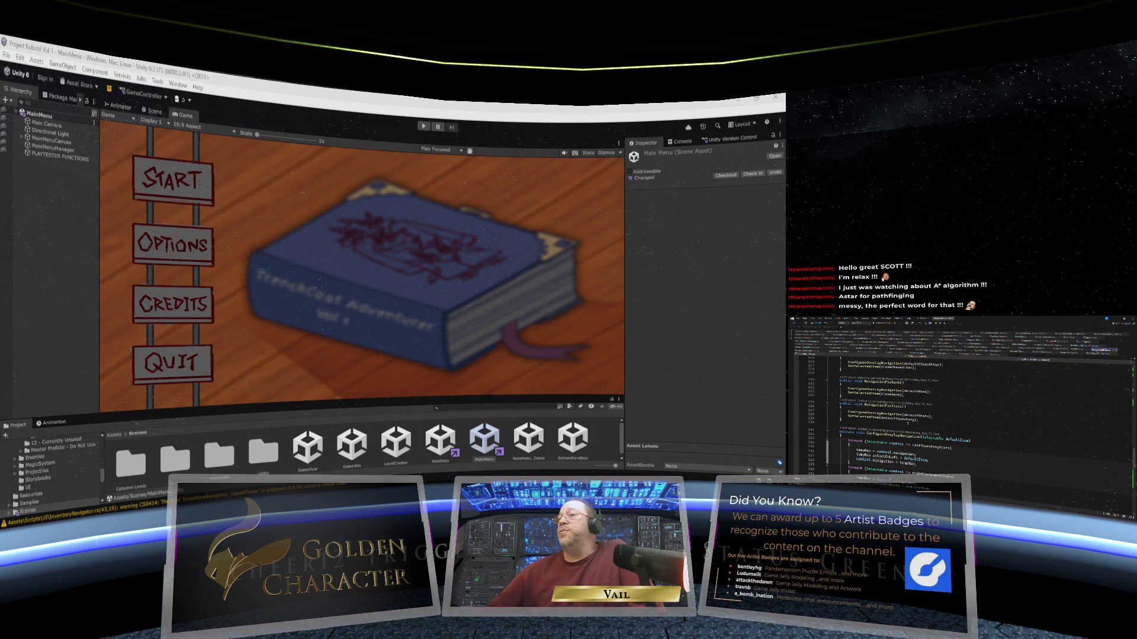
pyautogui.scroll(-10, 894, 402)
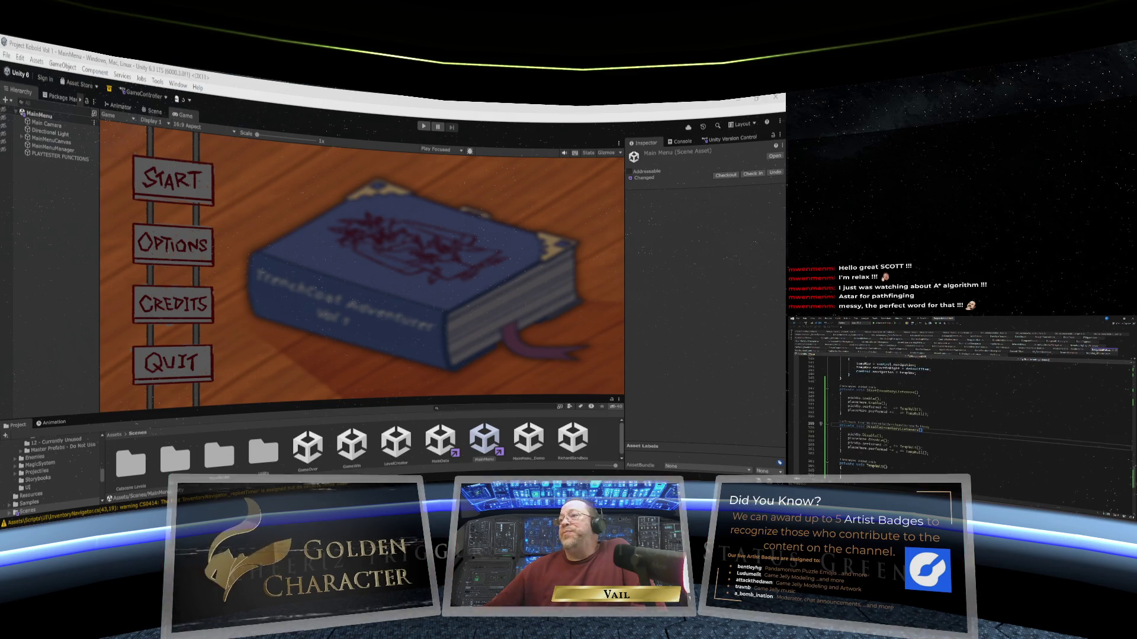
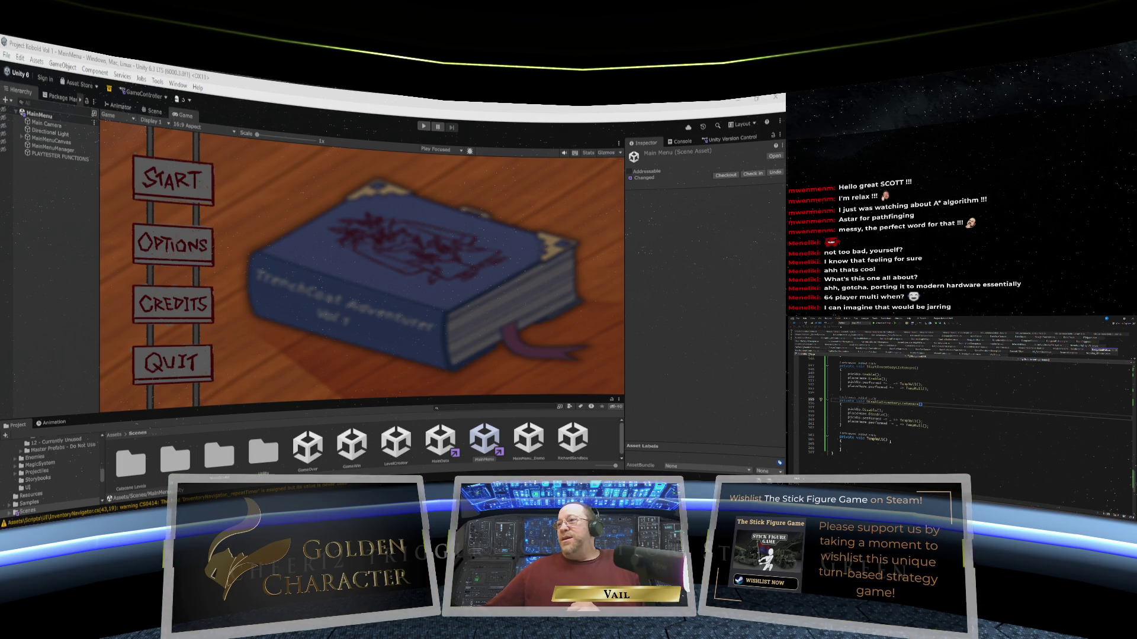
# Jump to line 165 of the script, check the task-tracking spreadsheet, then return to the code.
pyautogui.click(840, 443)
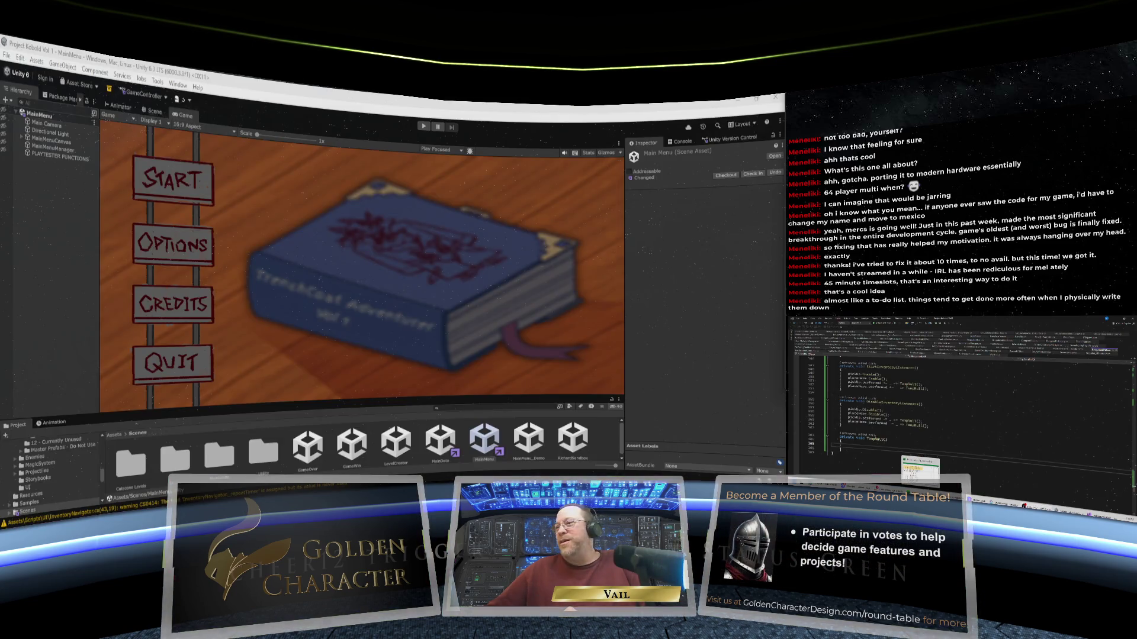
pyautogui.click(919, 468)
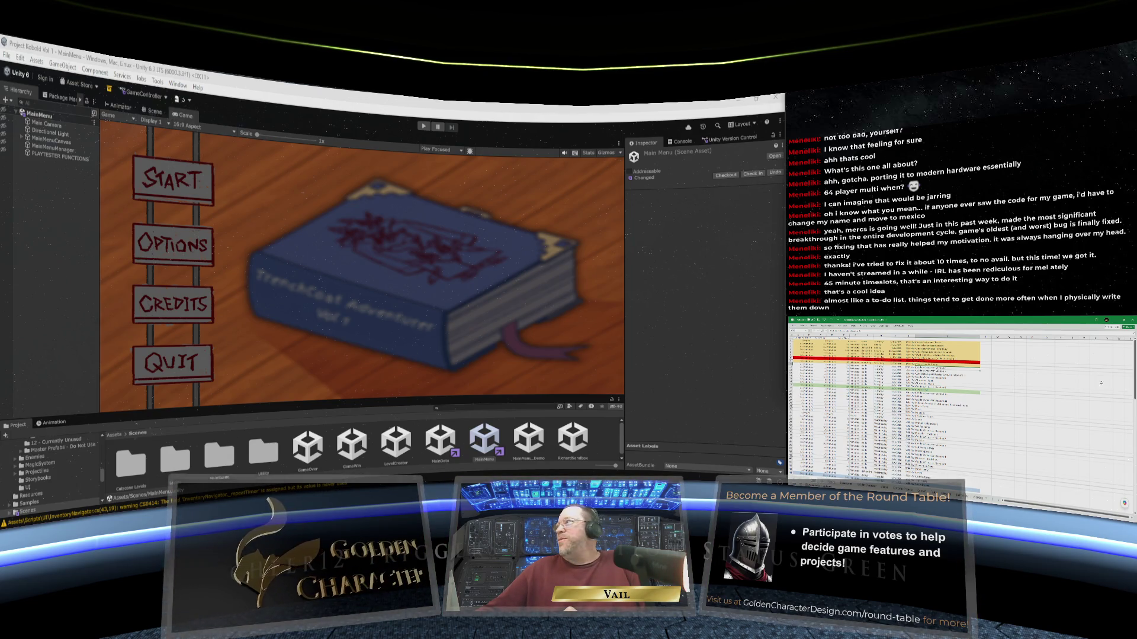
pyautogui.scroll(-5, 885, 403)
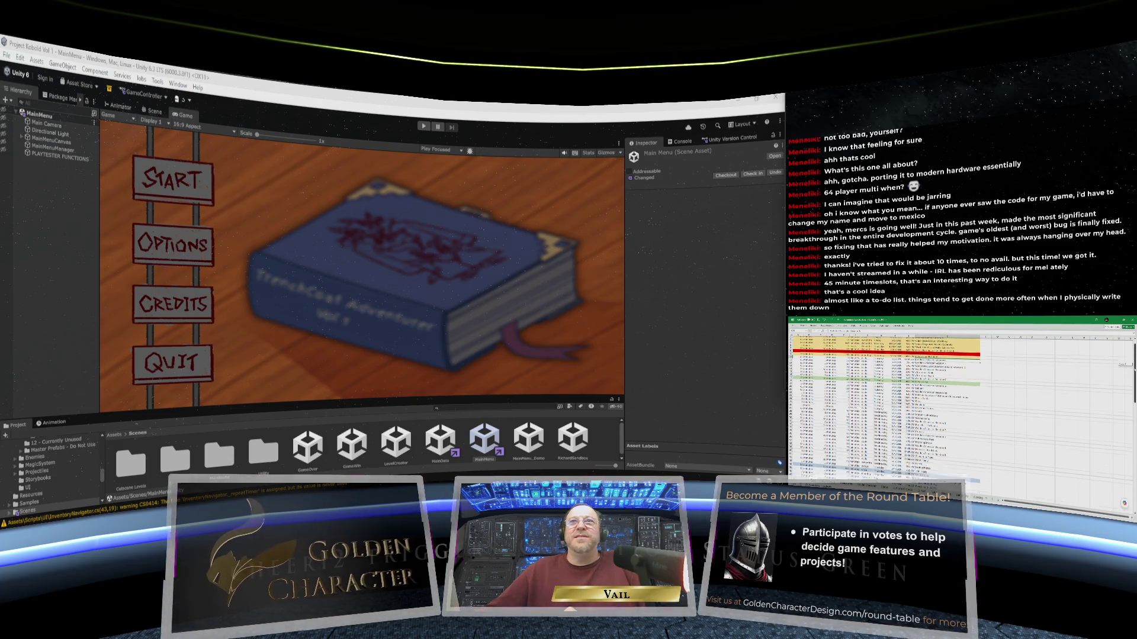
pyautogui.scroll(3, 885, 402)
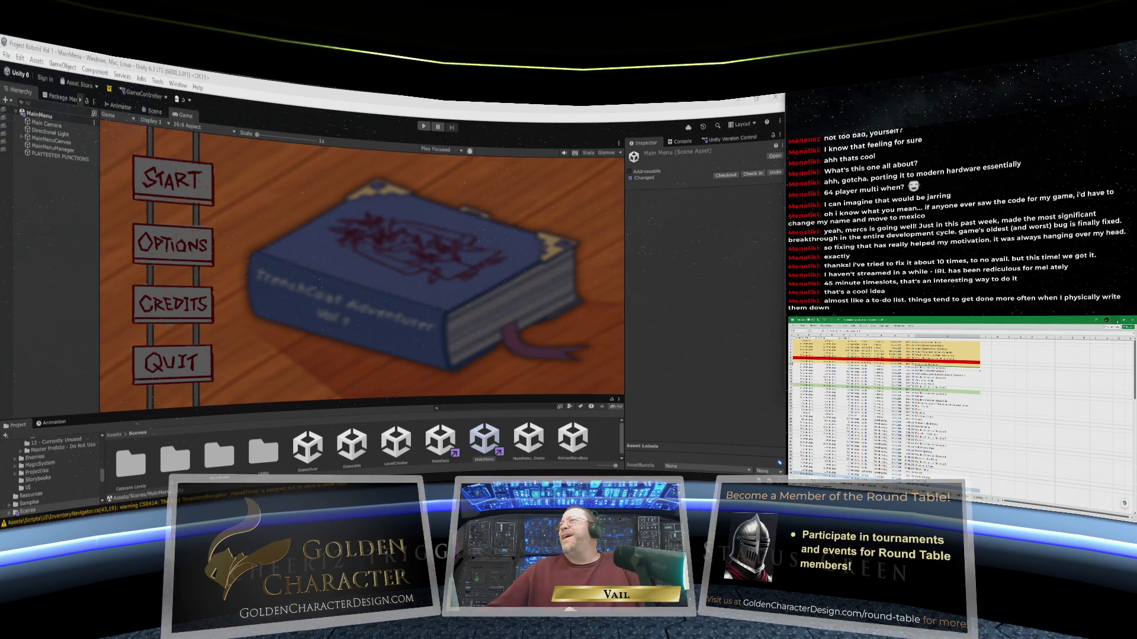
pyautogui.click(1117, 320)
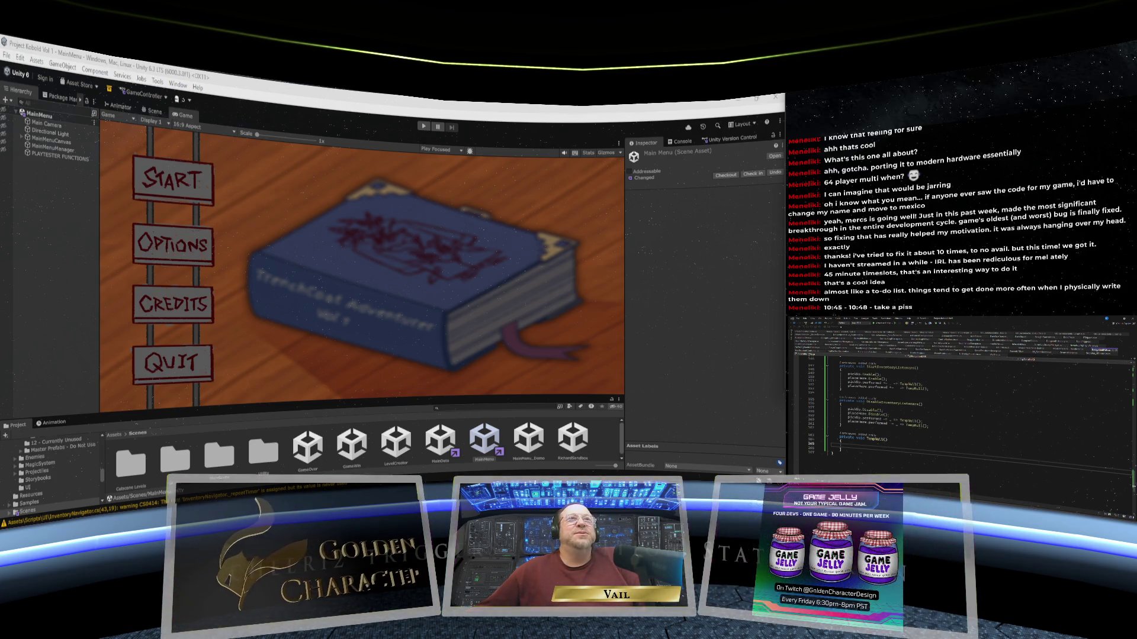
pyautogui.hotkey('alt', 'Tab')
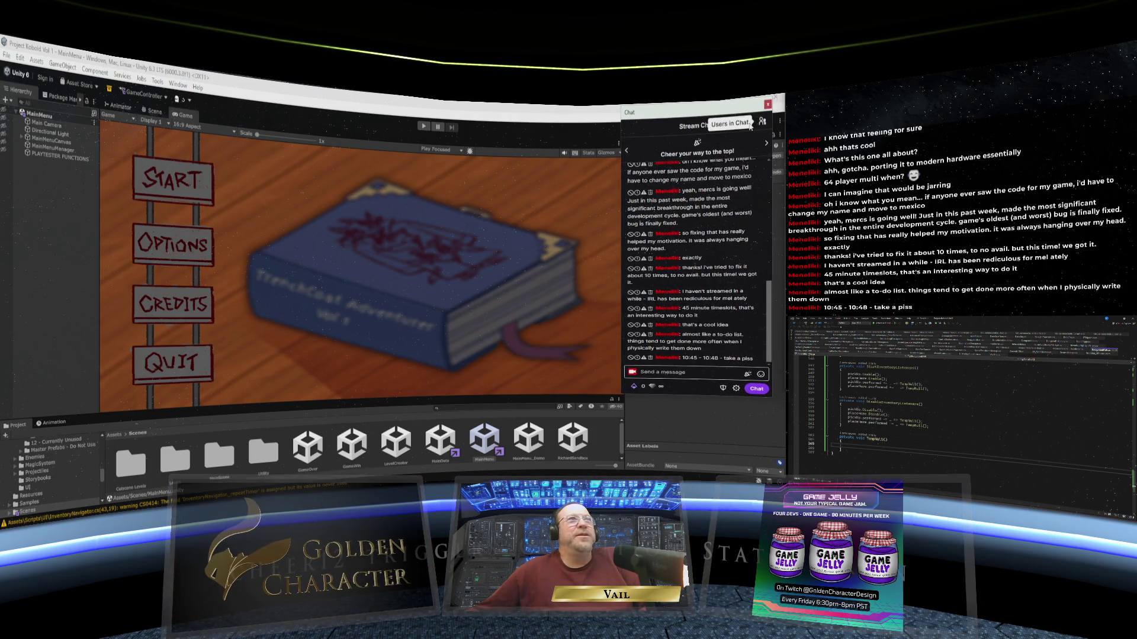
# Nudge the Twitch stream chat window slightly up and to the right.
pyautogui.moveTo(683, 113); pyautogui.dragTo(691, 108)
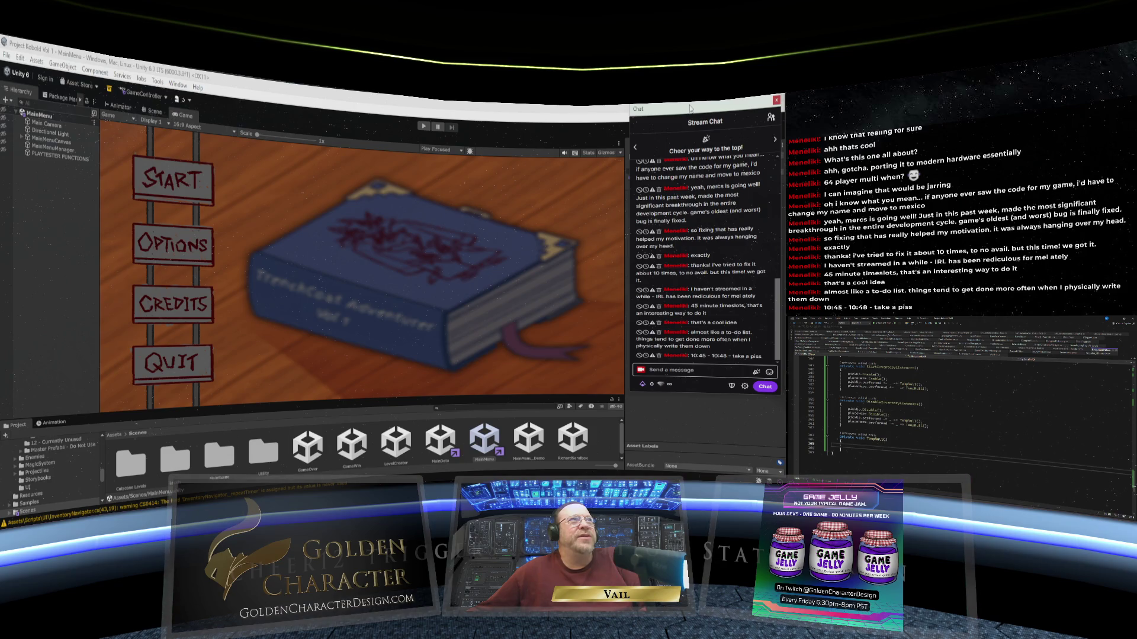